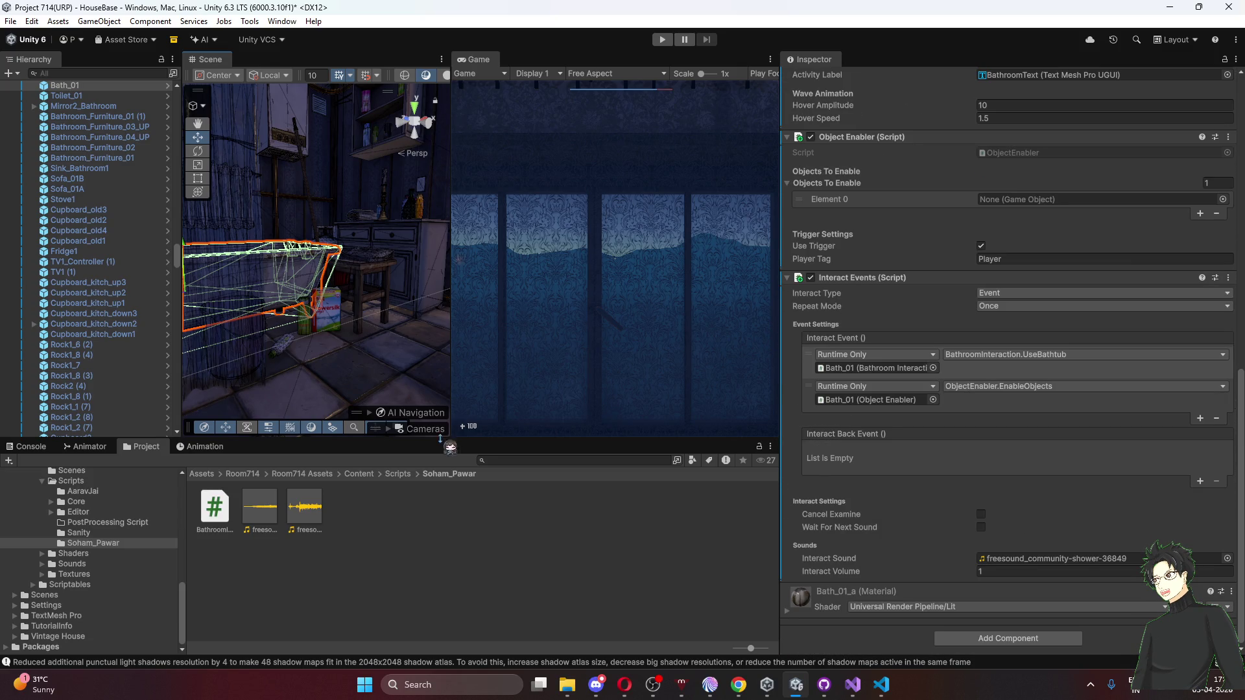
Inspect the first audio clip's import settings, then clear the selection.
{"action": "left_click", "coordinate": [507, 533]}
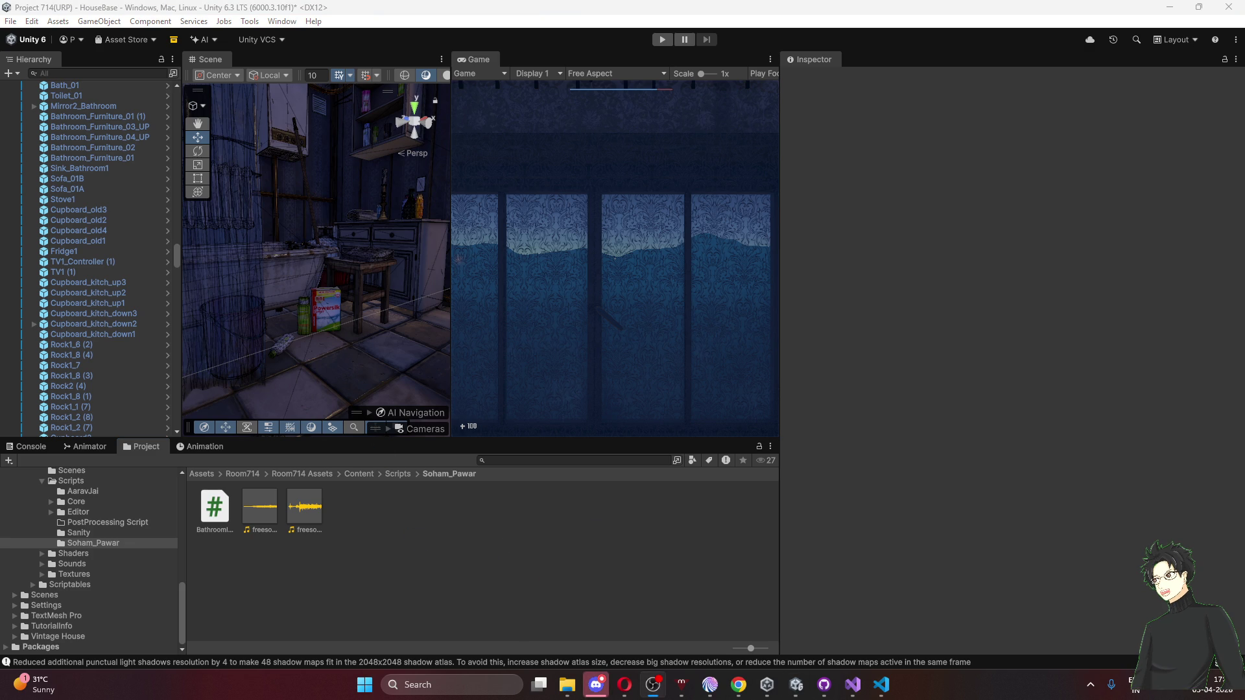
{"action": "left_click", "coordinate": [259, 512]}
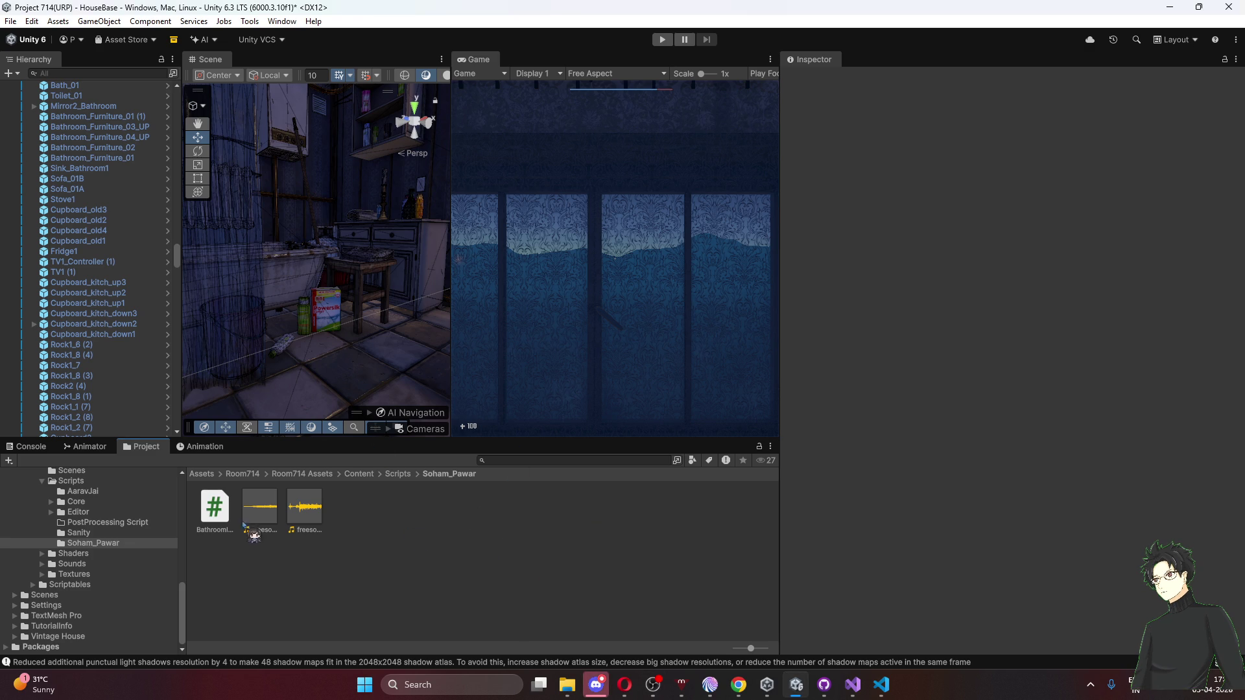
{"action": "left_click", "coordinate": [402, 548]}
{"action": "scroll", "coordinate": [109, 357], "scroll_direction": "down", "scroll_amount": 10}
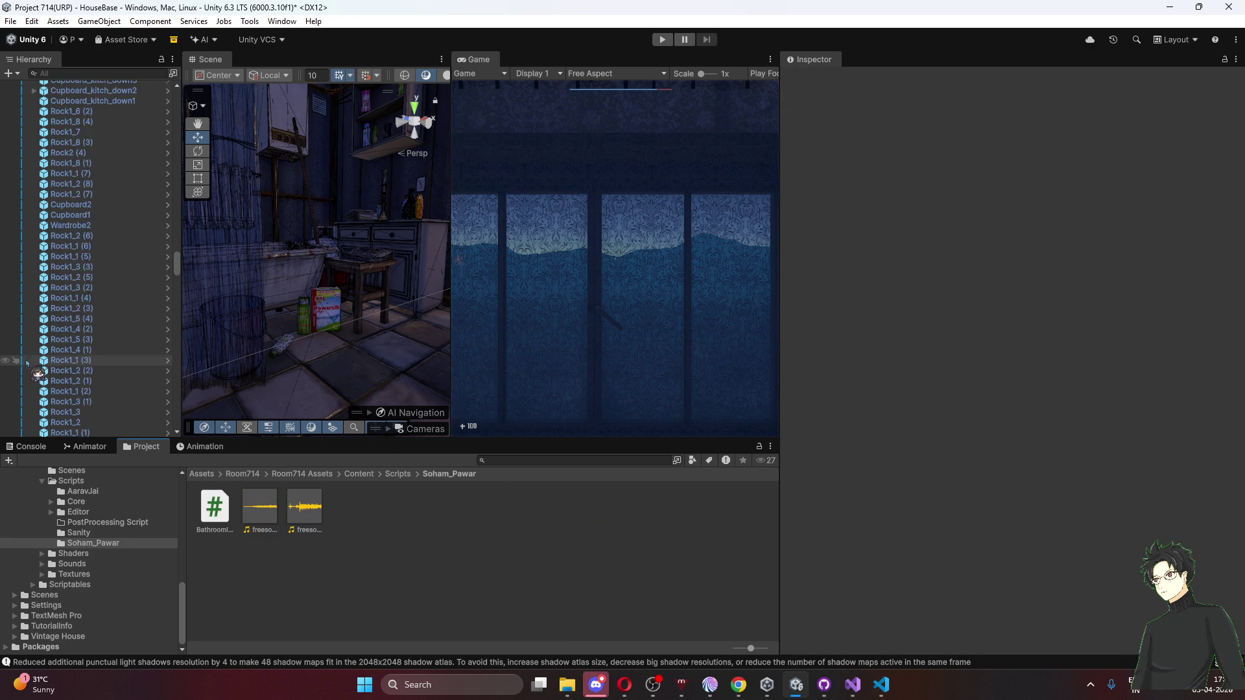
{"action": "scroll", "coordinate": [109, 358], "scroll_direction": "down", "scroll_amount": 3}
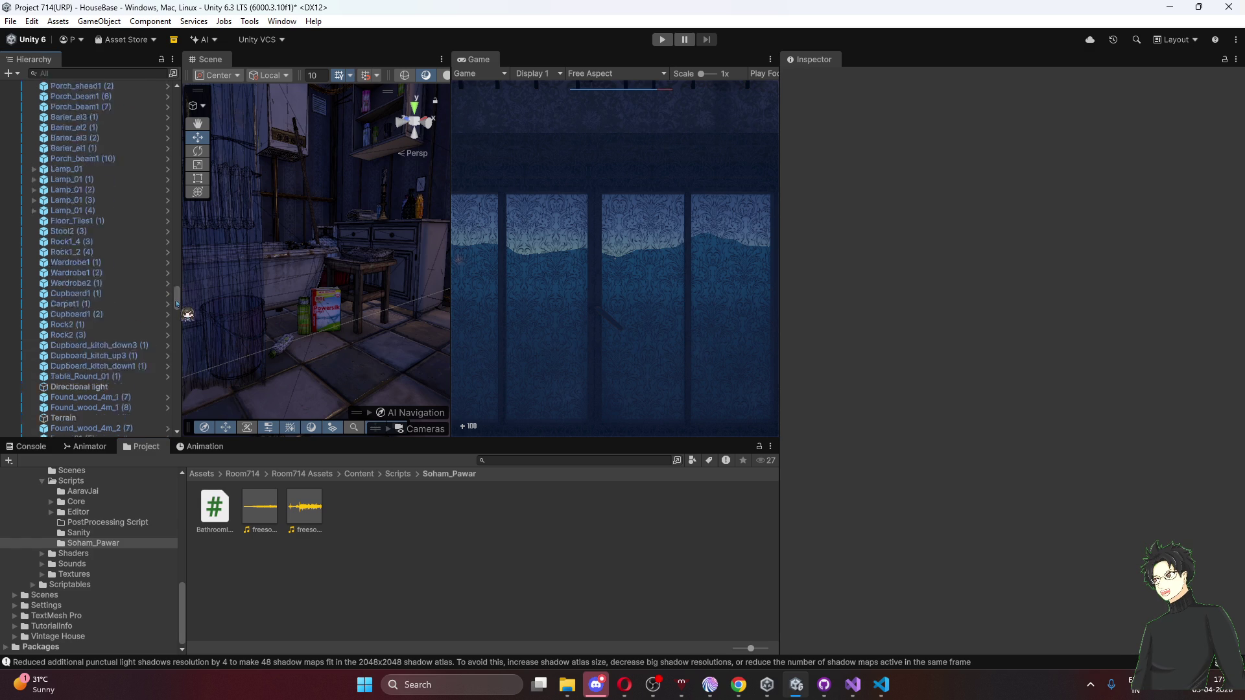
{"action": "scroll", "coordinate": [178, 292], "scroll_direction": "down", "scroll_amount": 10}
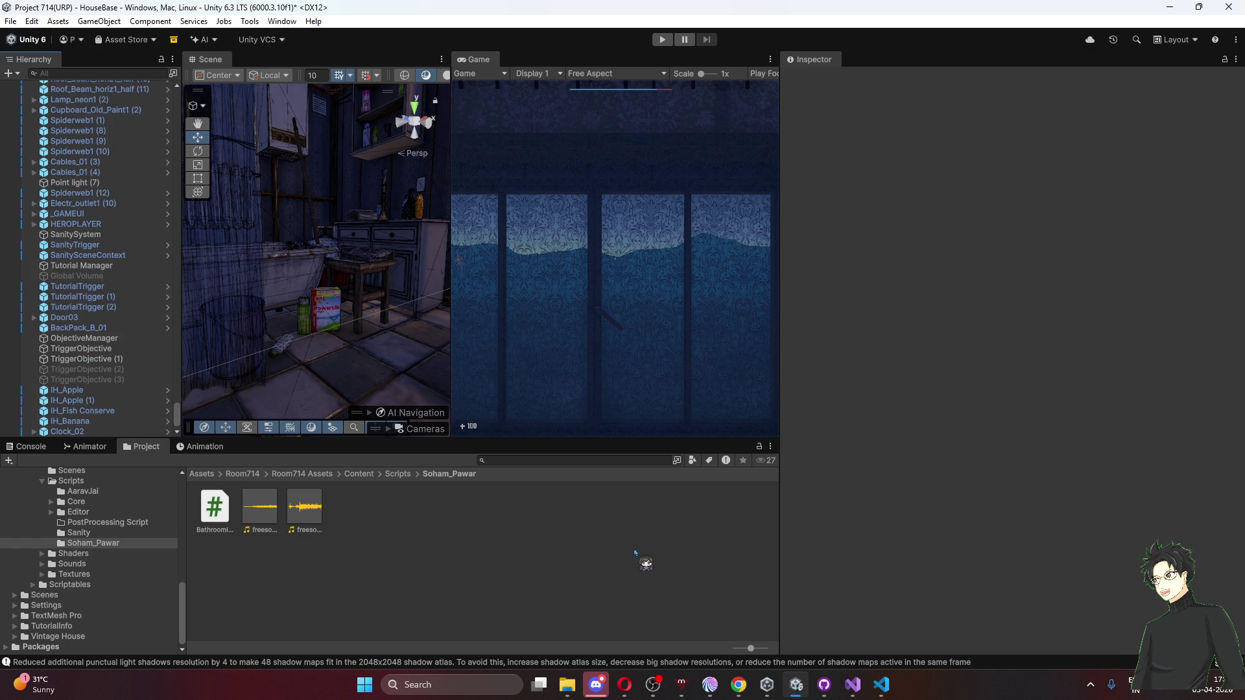
Assign TriggerObjective (2) to Element 0 of Bath_01's Object Enabler.
{"action": "left_click", "coordinate": [94, 369]}
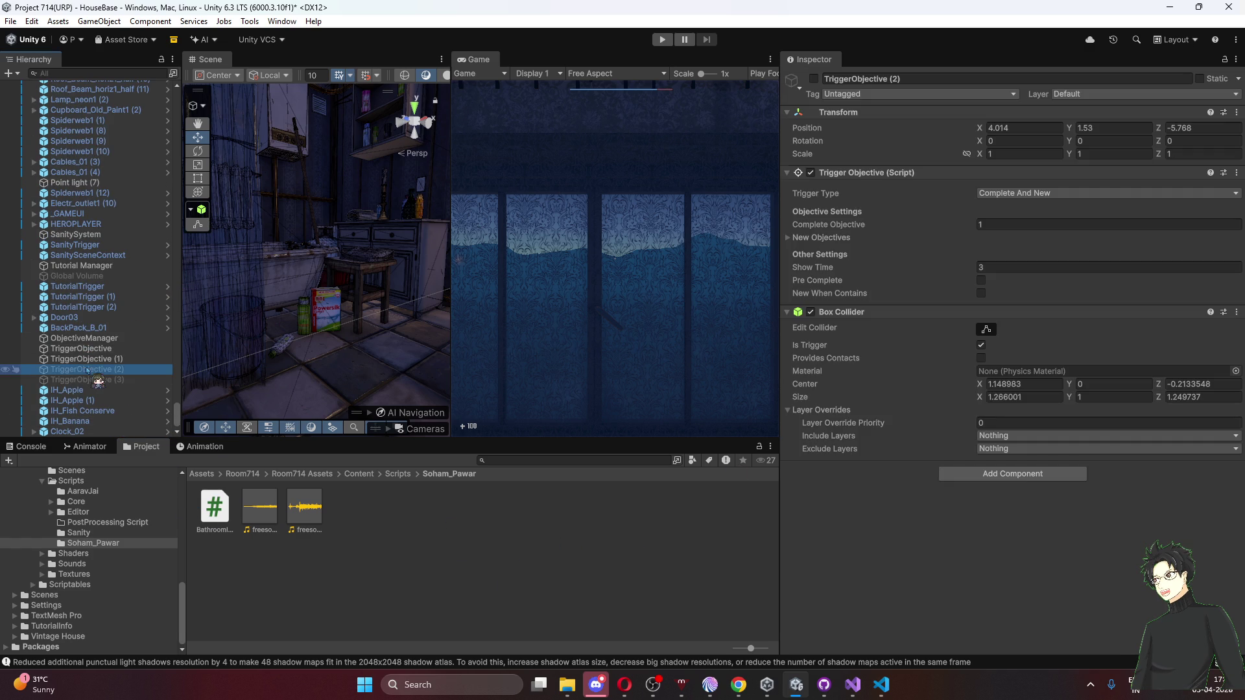
{"action": "left_click", "coordinate": [288, 260]}
{"action": "scroll", "coordinate": [931, 494], "scroll_direction": "down", "scroll_amount": 10}
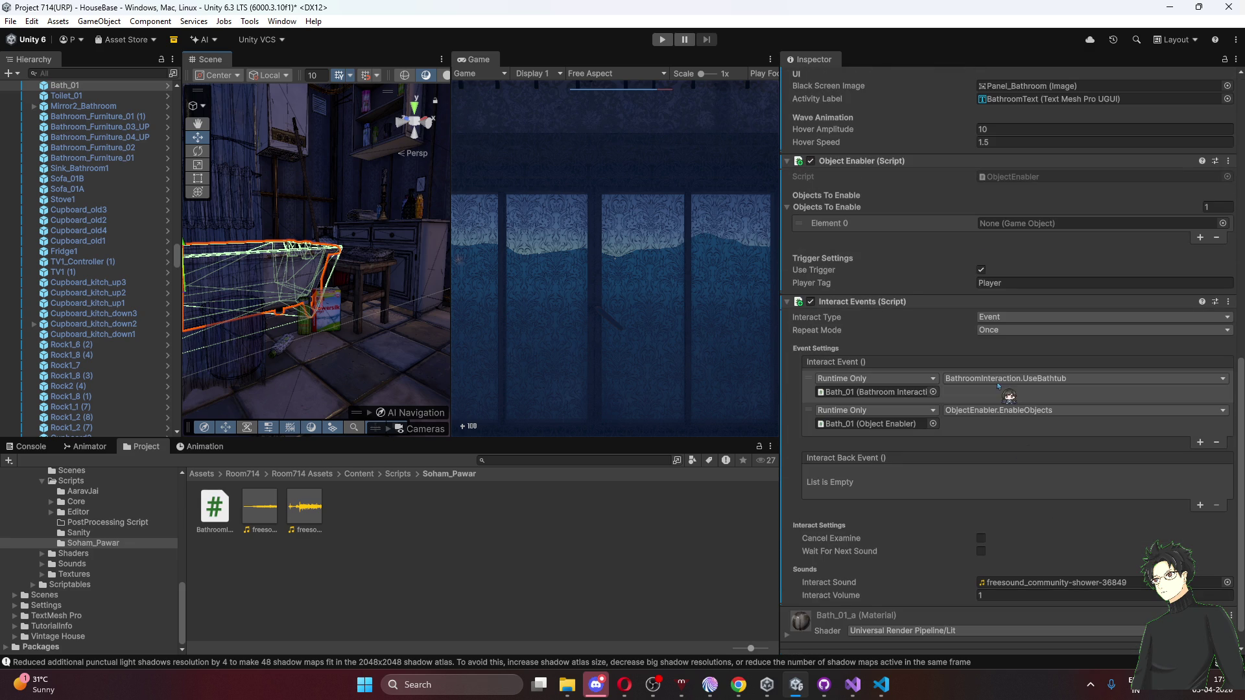
{"action": "scroll", "coordinate": [1048, 551], "scroll_direction": "down", "scroll_amount": 1}
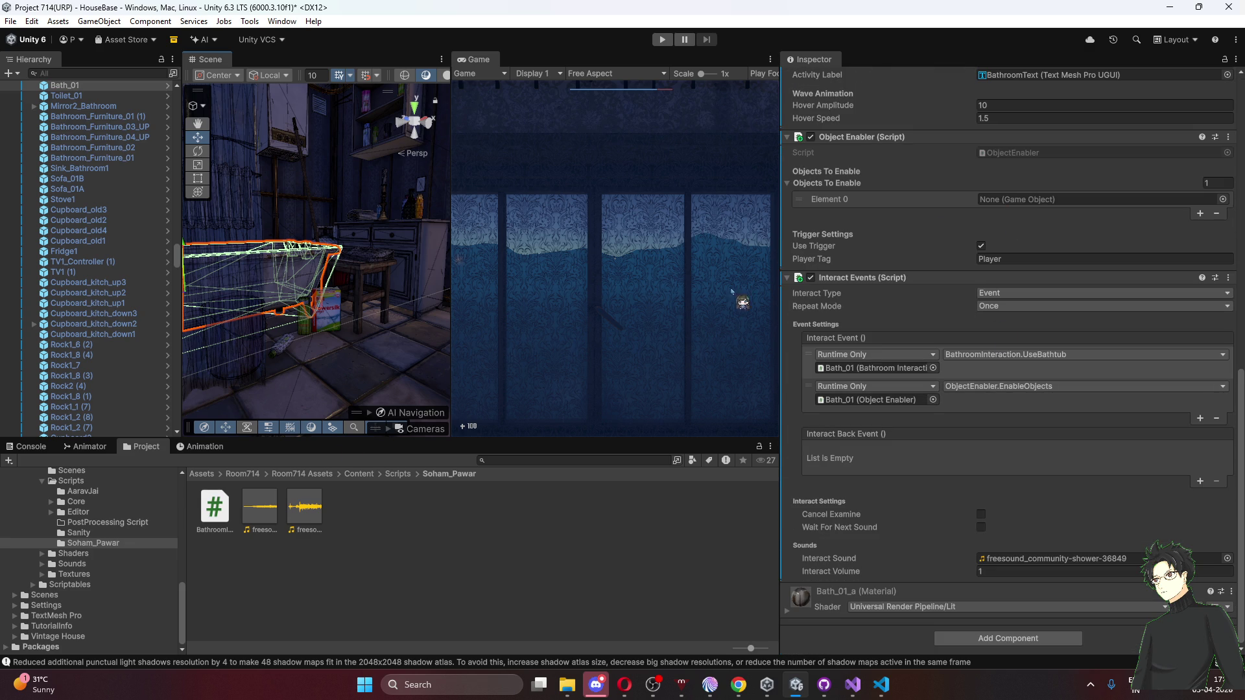
{"action": "scroll", "coordinate": [117, 373], "scroll_direction": "down", "scroll_amount": 5}
{"action": "scroll", "coordinate": [116, 371], "scroll_direction": "down", "scroll_amount": 10}
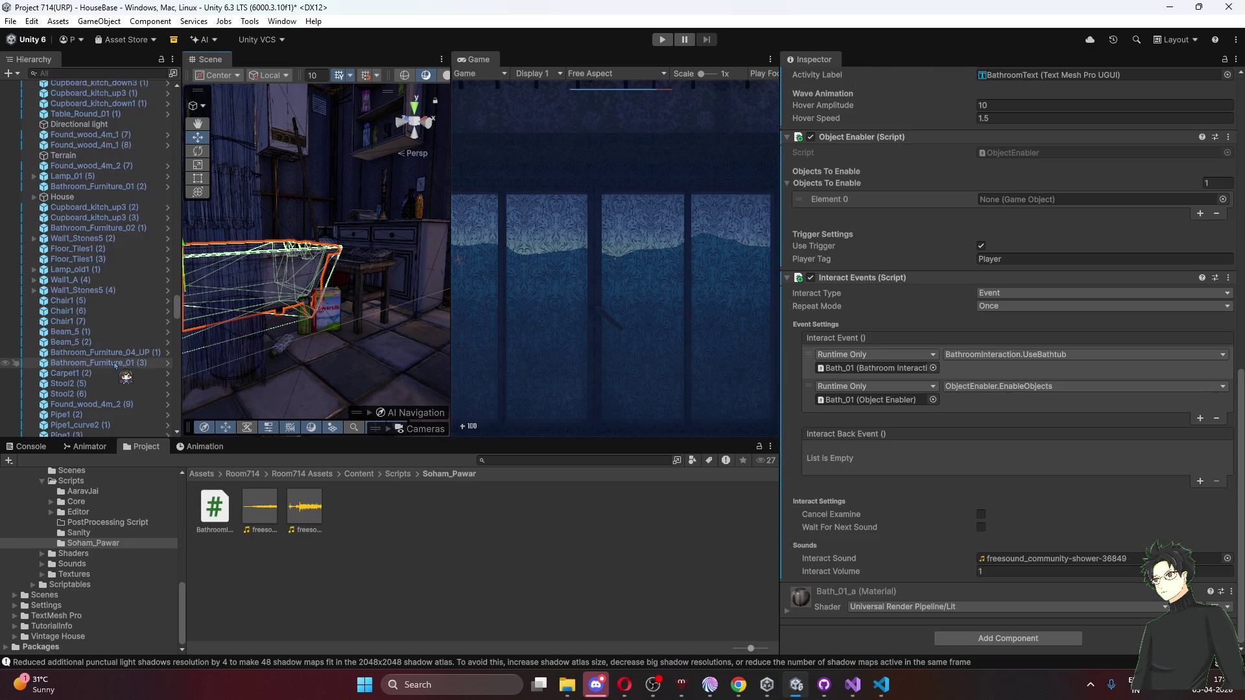
{"action": "scroll", "coordinate": [111, 363], "scroll_direction": "down", "scroll_amount": 5}
{"action": "scroll", "coordinate": [72, 360], "scroll_direction": "down", "scroll_amount": 5}
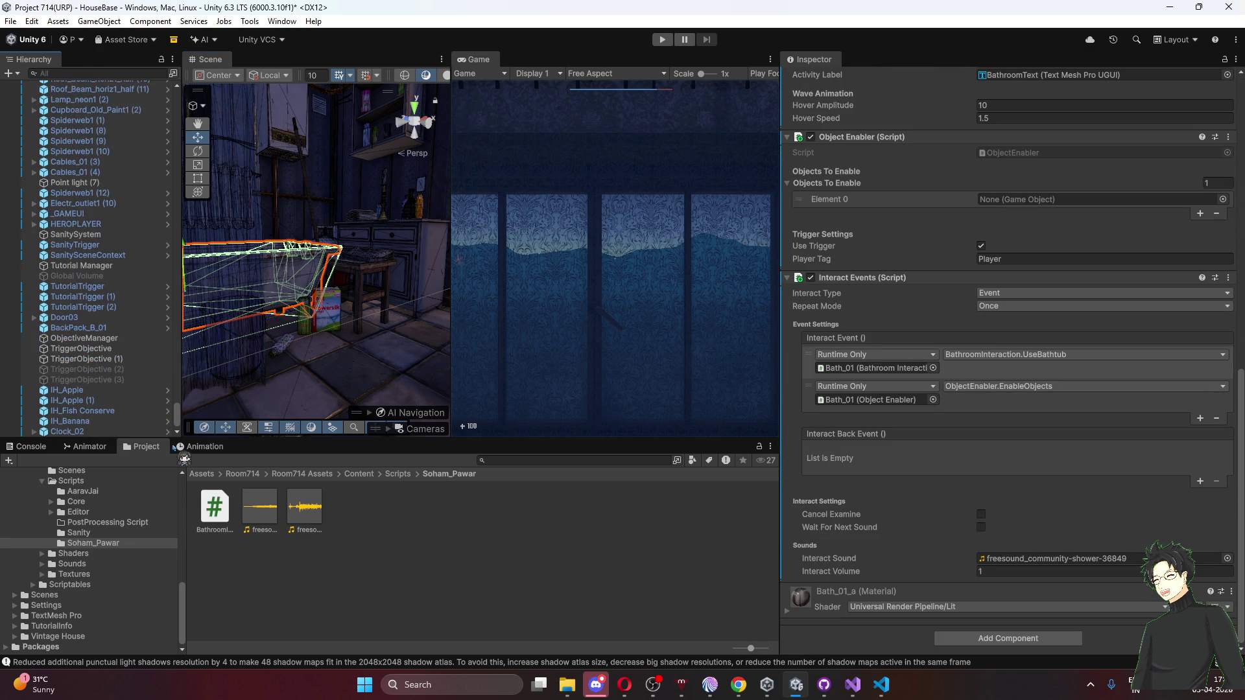
{"action": "mouse_move", "coordinate": [68, 357]}
{"action": "left_mouse_down"}
{"action": "mouse_move", "coordinate": [97, 369]}
{"action": "mouse_move", "coordinate": [958, 369]}
{"action": "mouse_move", "coordinate": [1011, 277]}
{"action": "mouse_move", "coordinate": [1002, 200]}
{"action": "left_mouse_up"}
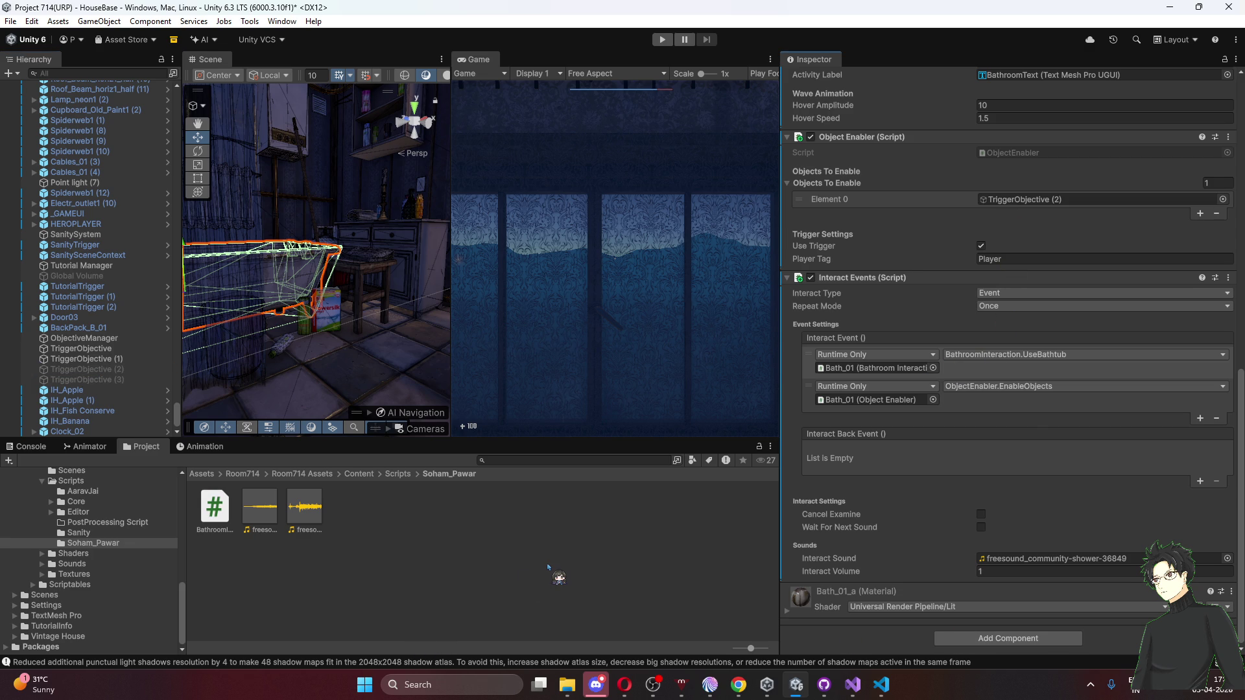
{"action": "left_click", "coordinate": [566, 529]}
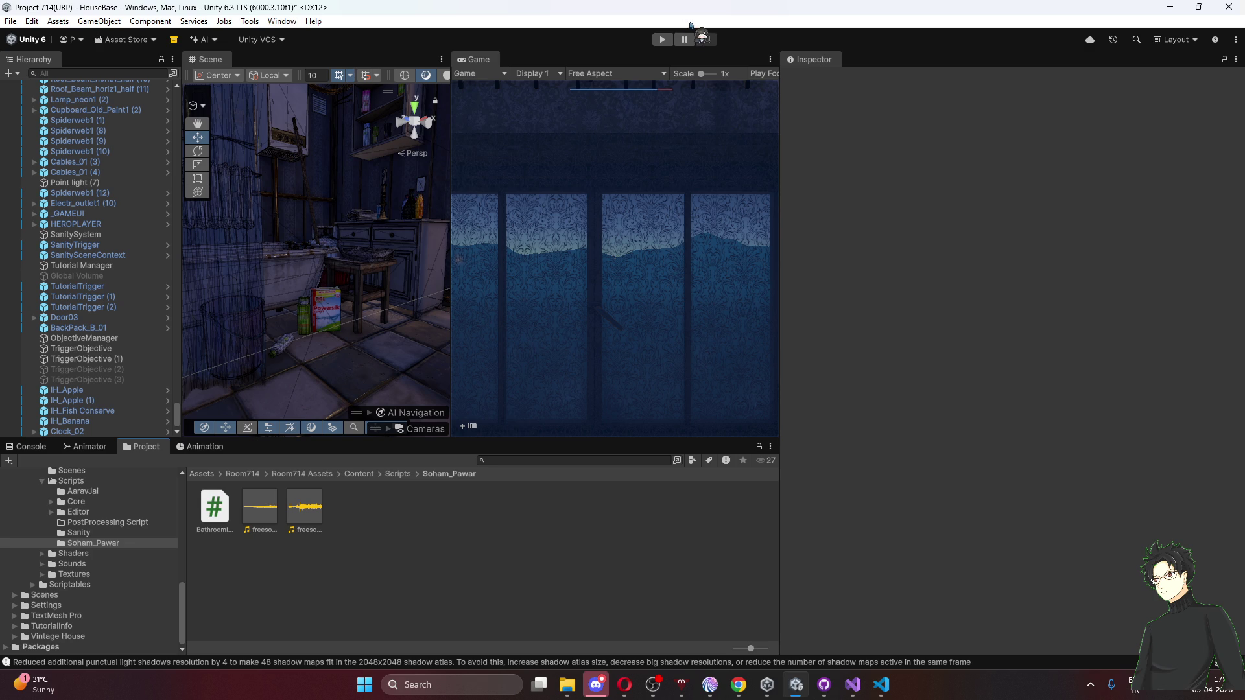
Start a maximized playtest, dismiss How to Move!, and walk through the dark door.
{"action": "left_click", "coordinate": [662, 40]}
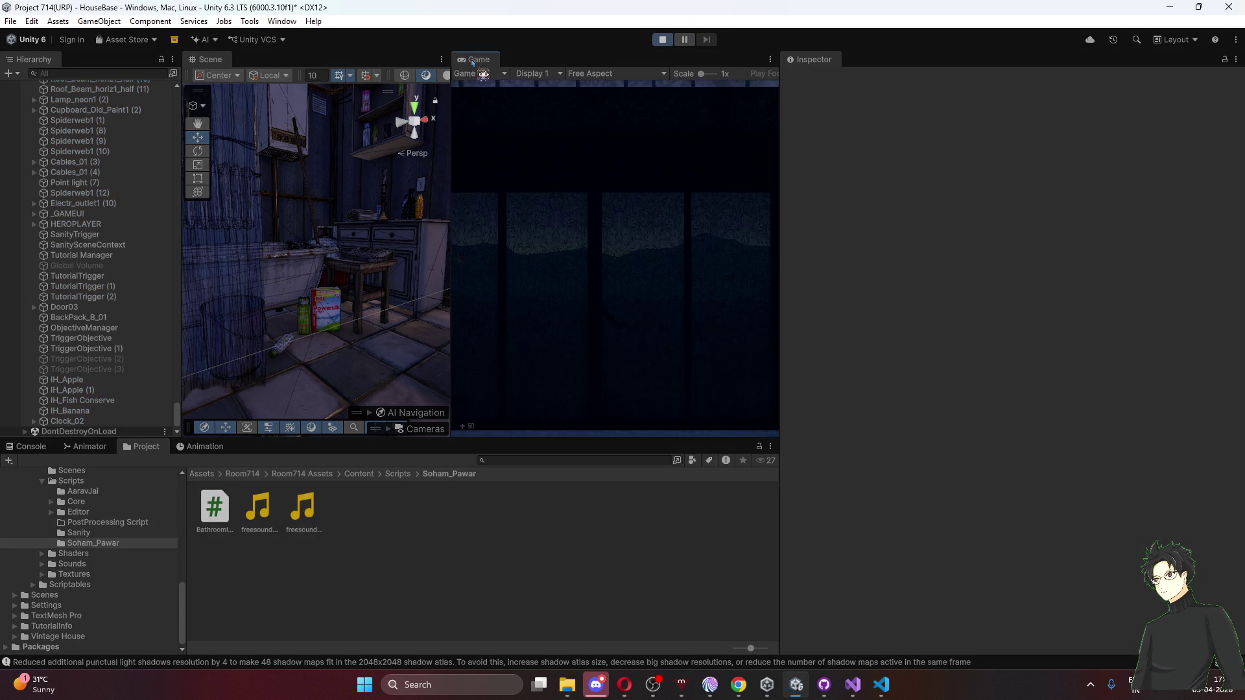
{"action": "double_click", "coordinate": [473, 60]}
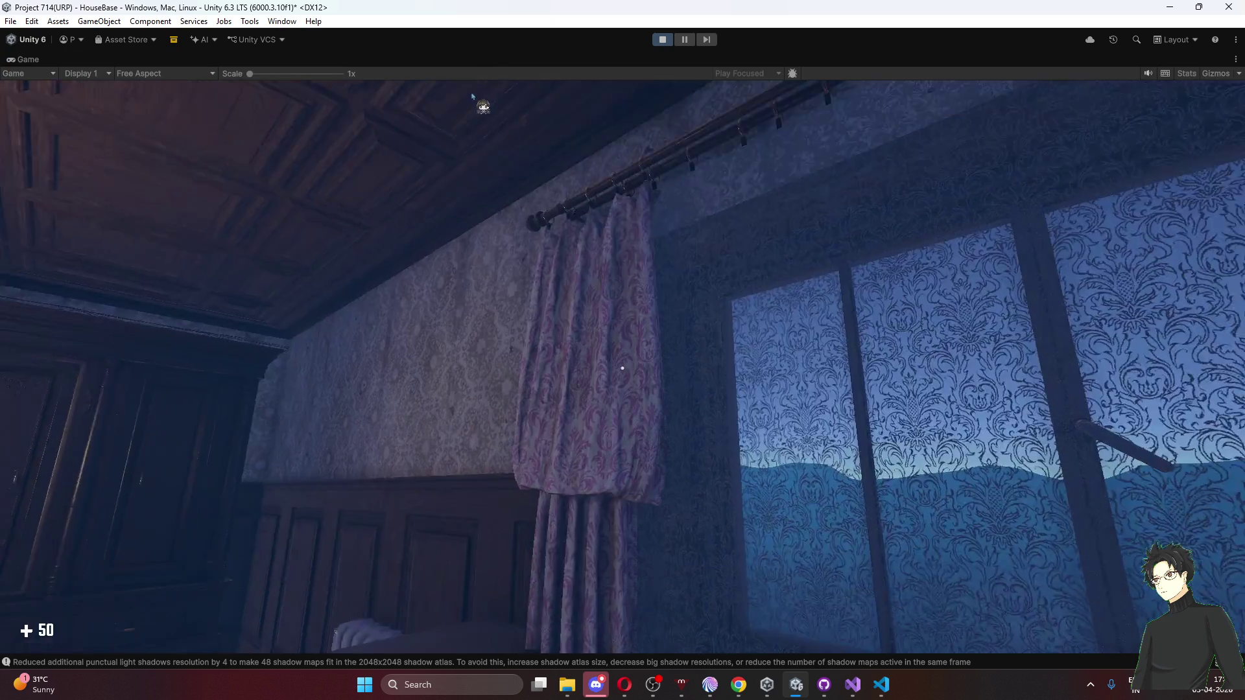
{"action": "left_click", "coordinate": [471, 96]}
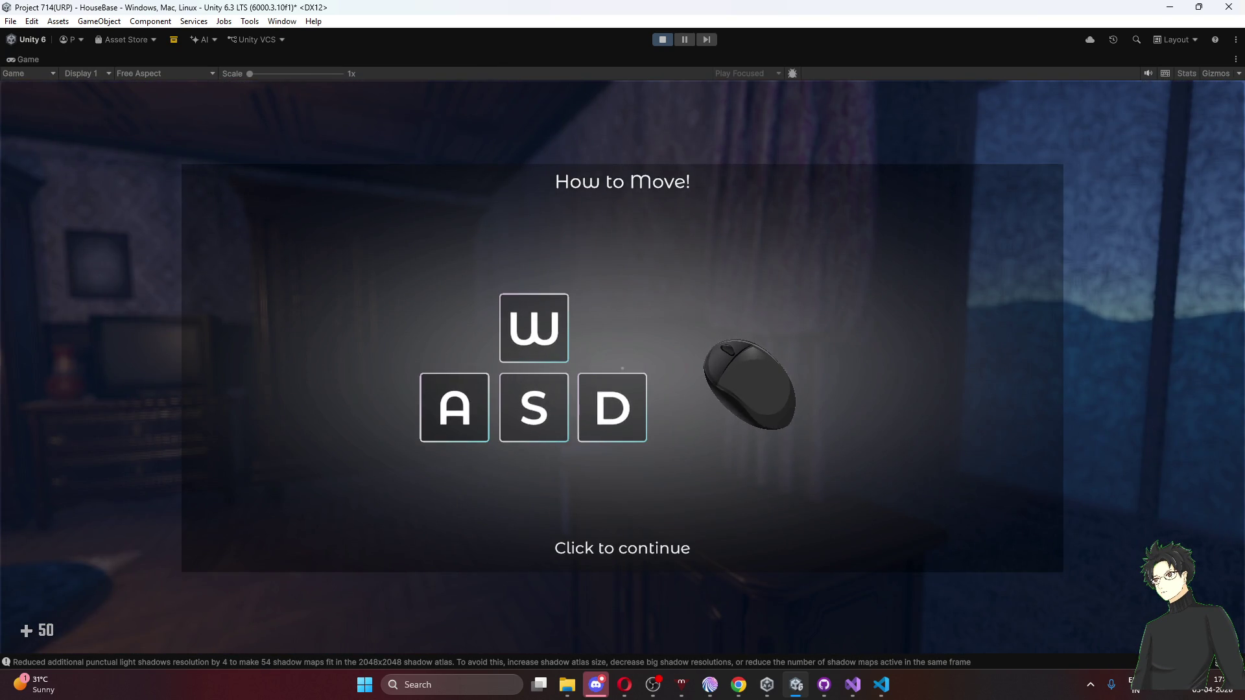
{"action": "left_click", "coordinate": [623, 368]}
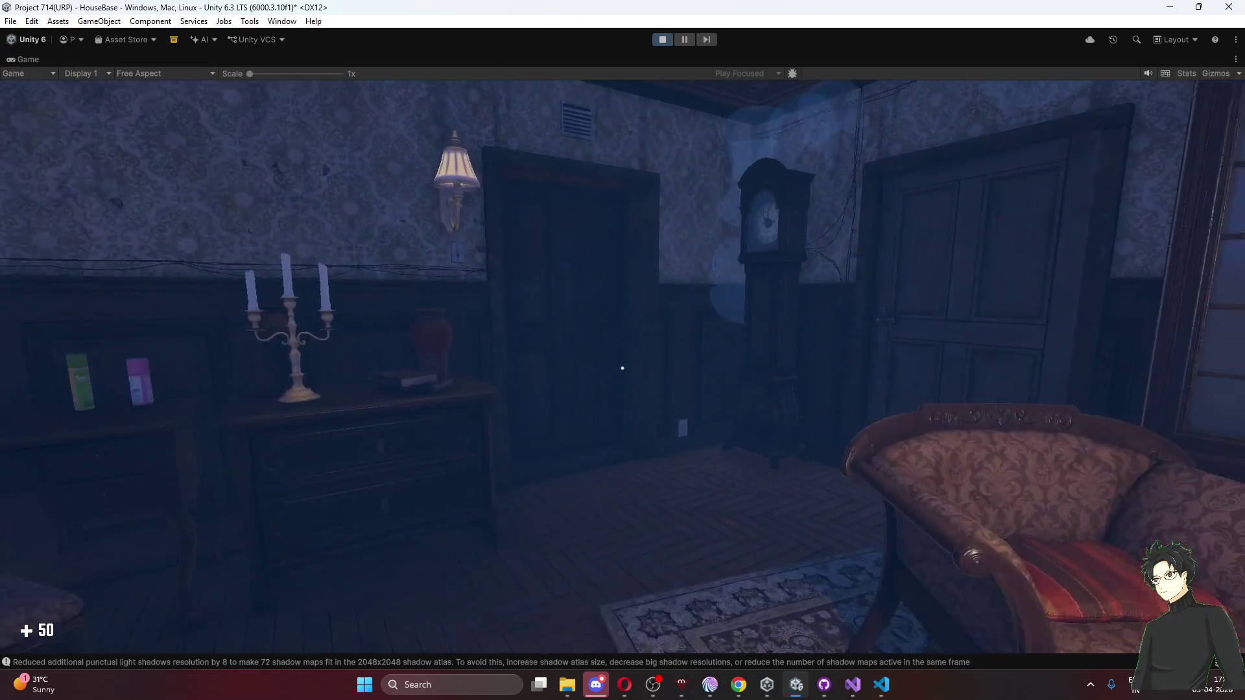
{"action": "key", "text": "w"}
{"action": "key", "text": "e"}
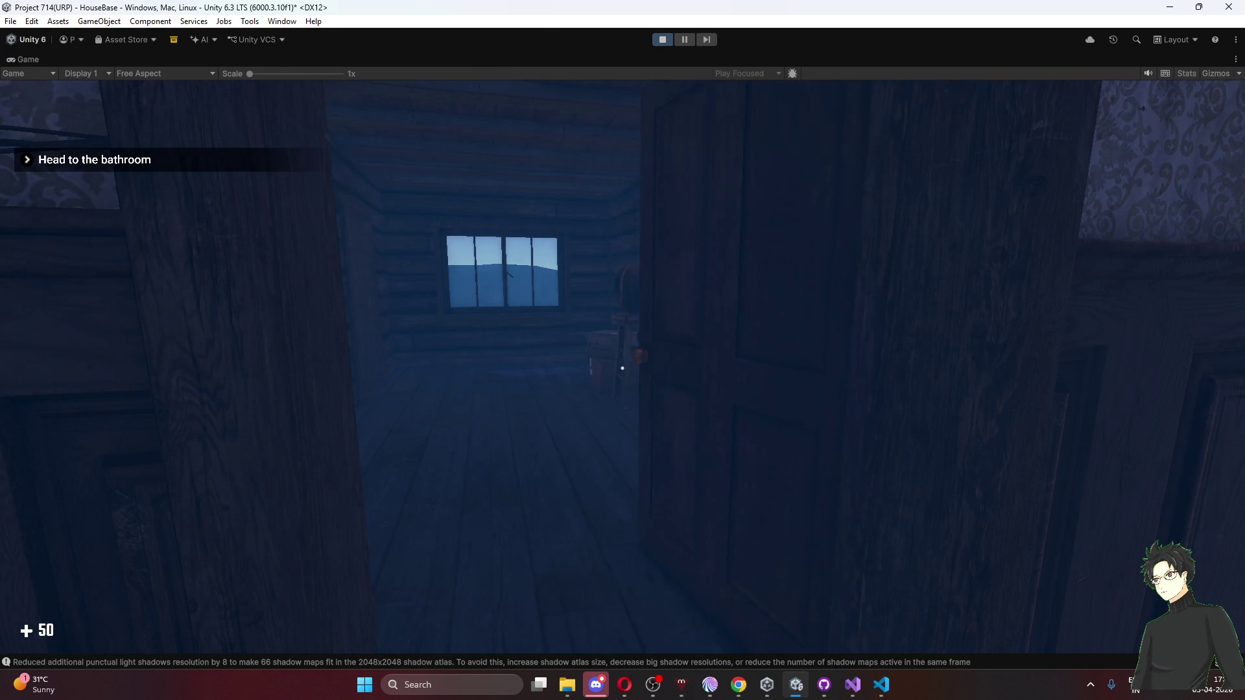
{"action": "key", "text": "w"}
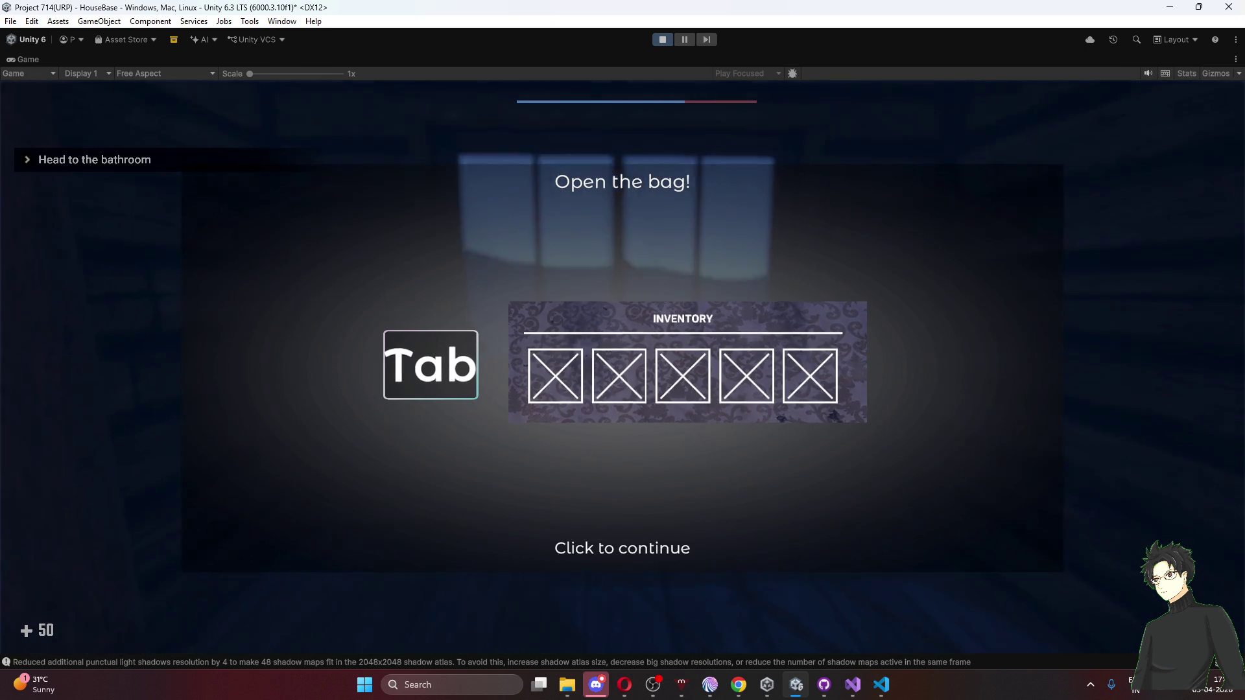
Dismiss the Open the bag! and How to Heal! tutorials, pause the game, then stop playtesting.
{"action": "left_click", "coordinate": [622, 368]}
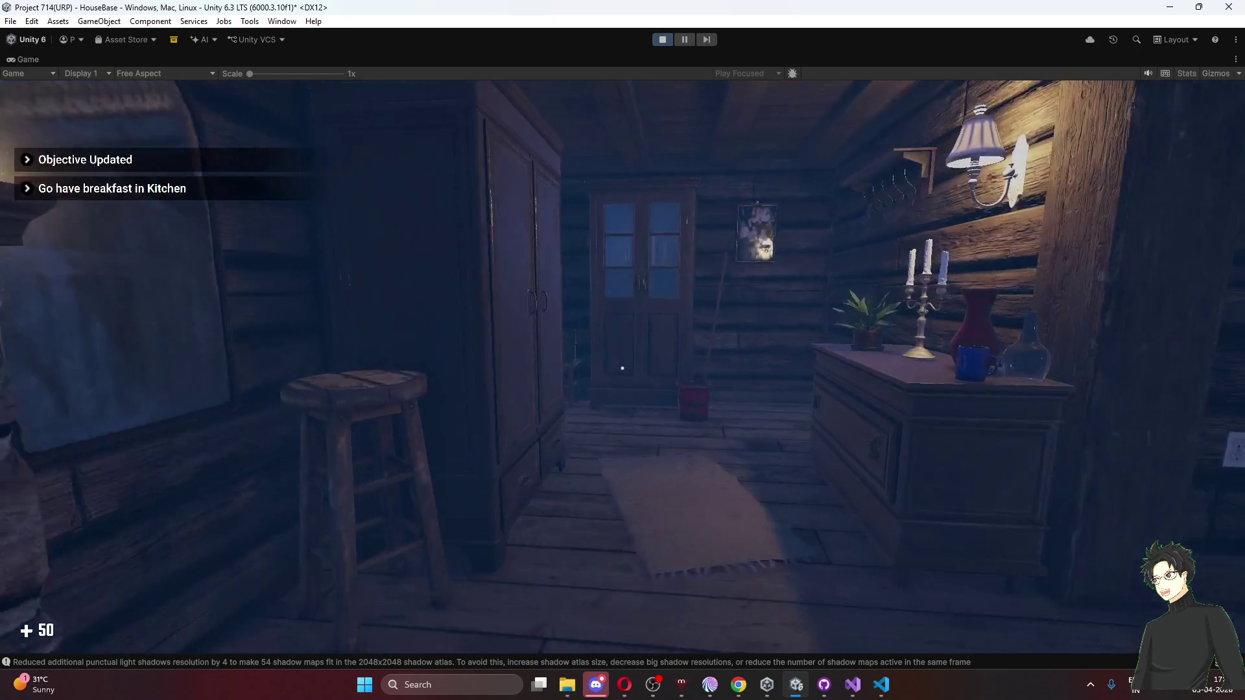
{"action": "key", "text": "w"}
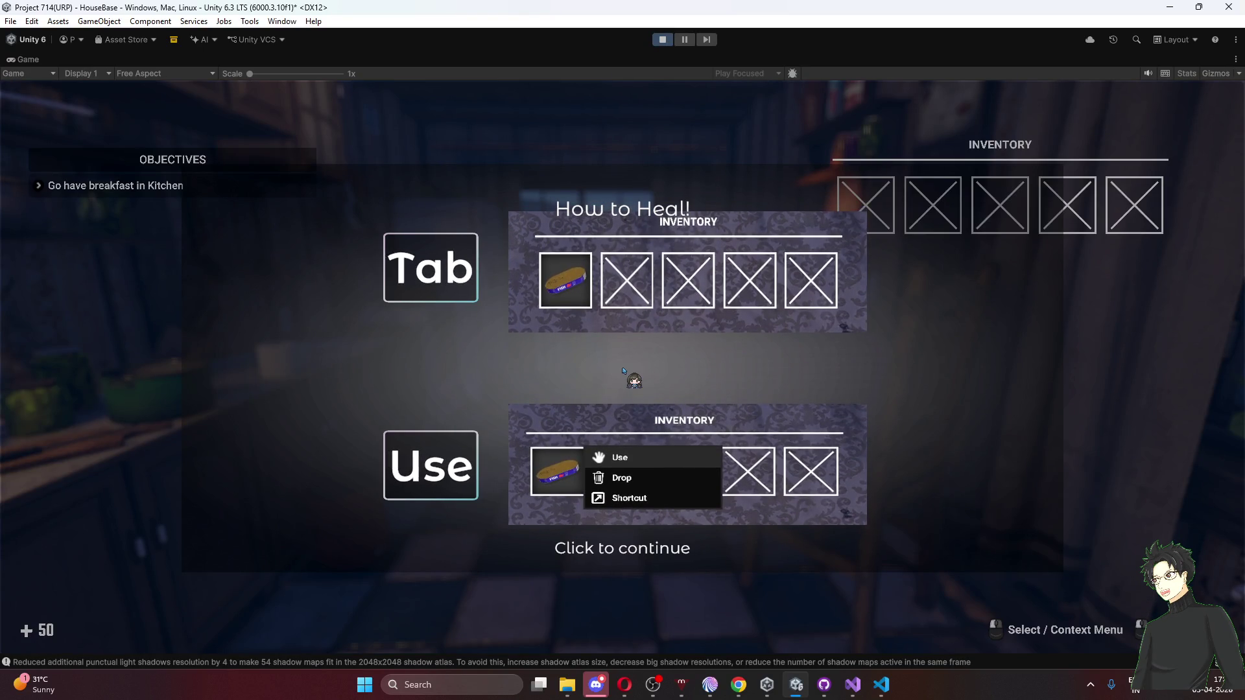
{"action": "left_click", "coordinate": [622, 368]}
{"action": "key", "text": "w"}
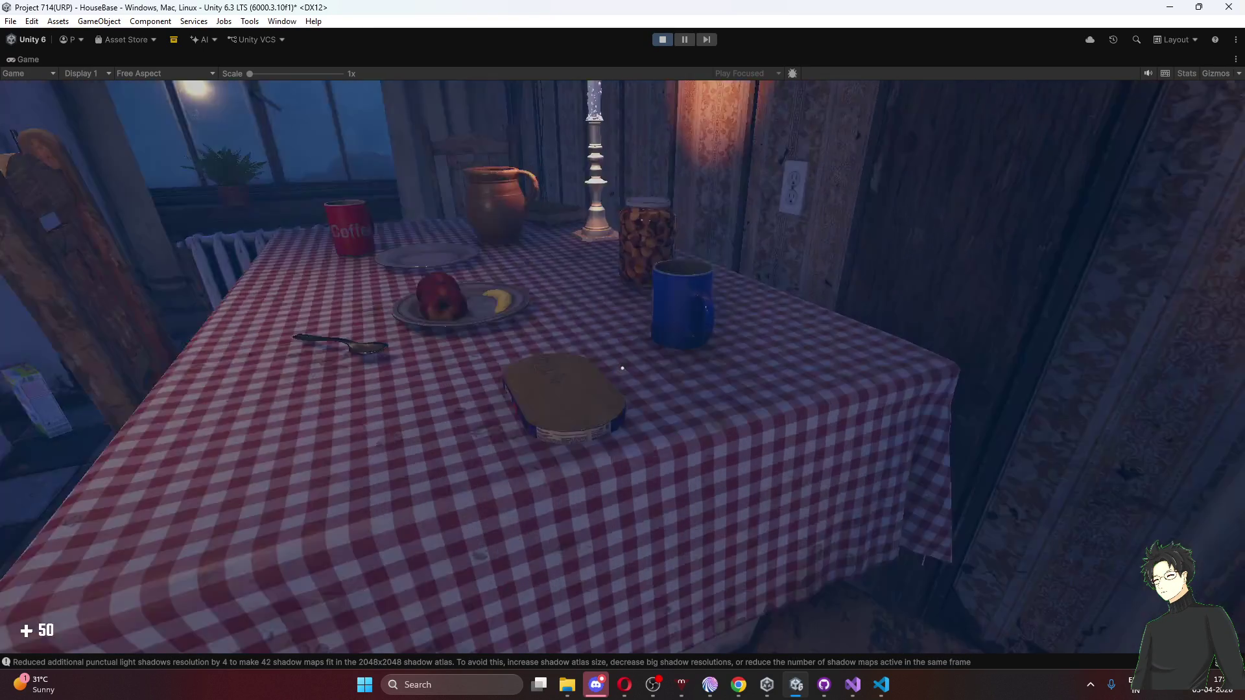
{"action": "mouse_move", "coordinate": [622, 368]}
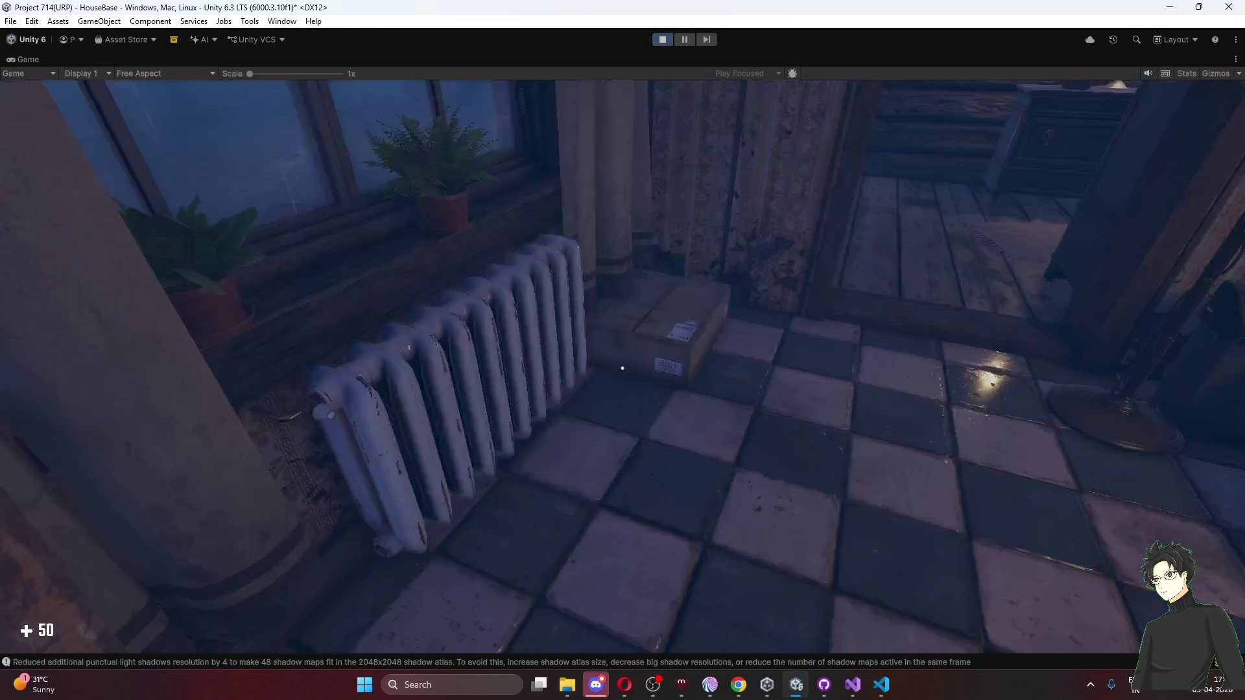
{"action": "key", "text": "w"}
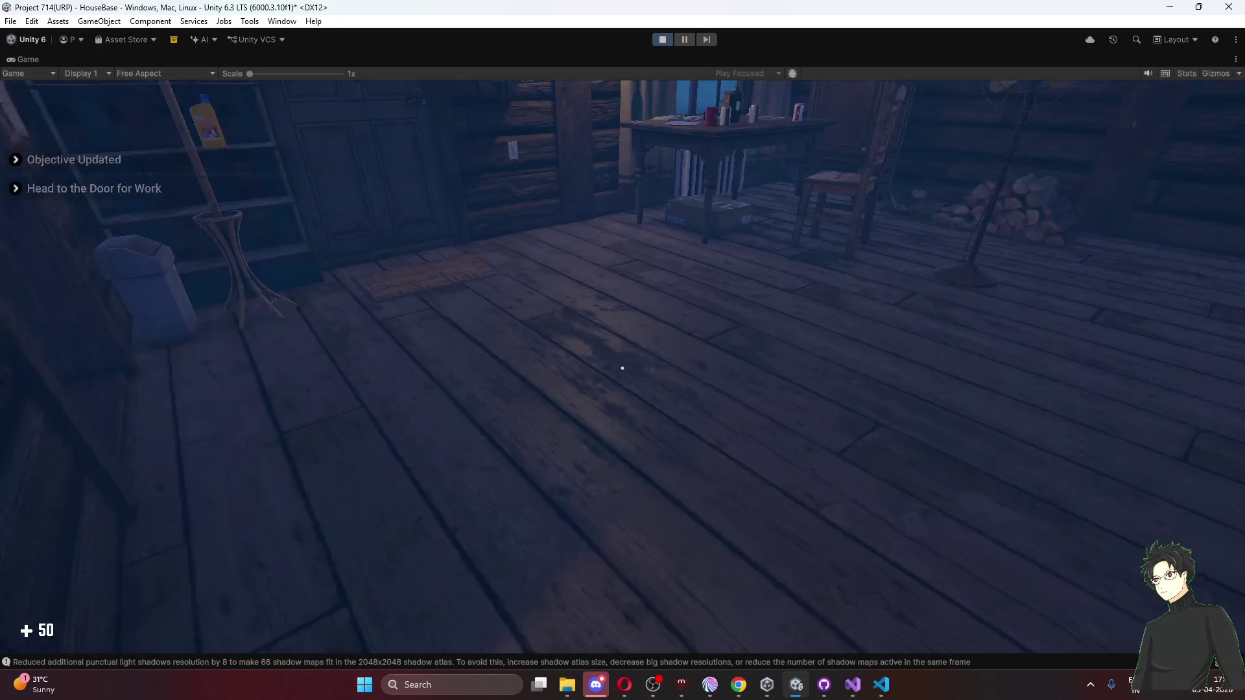
{"action": "key", "text": "Escape"}
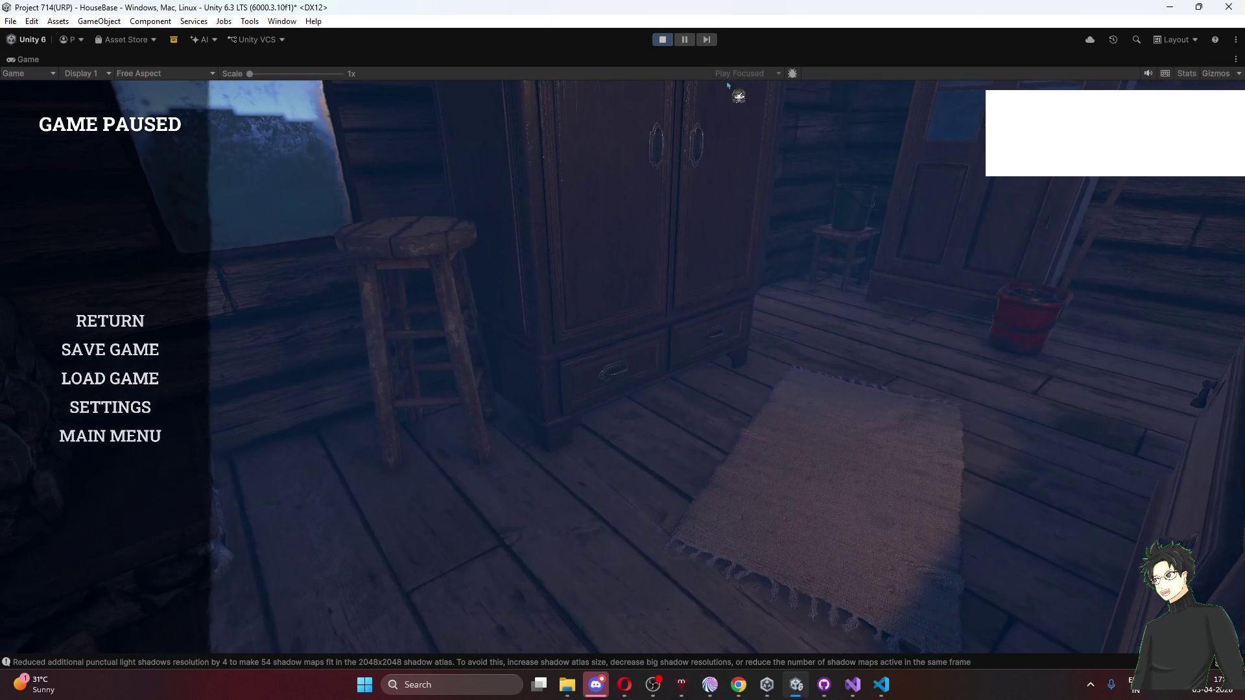
{"action": "left_click", "coordinate": [662, 40]}
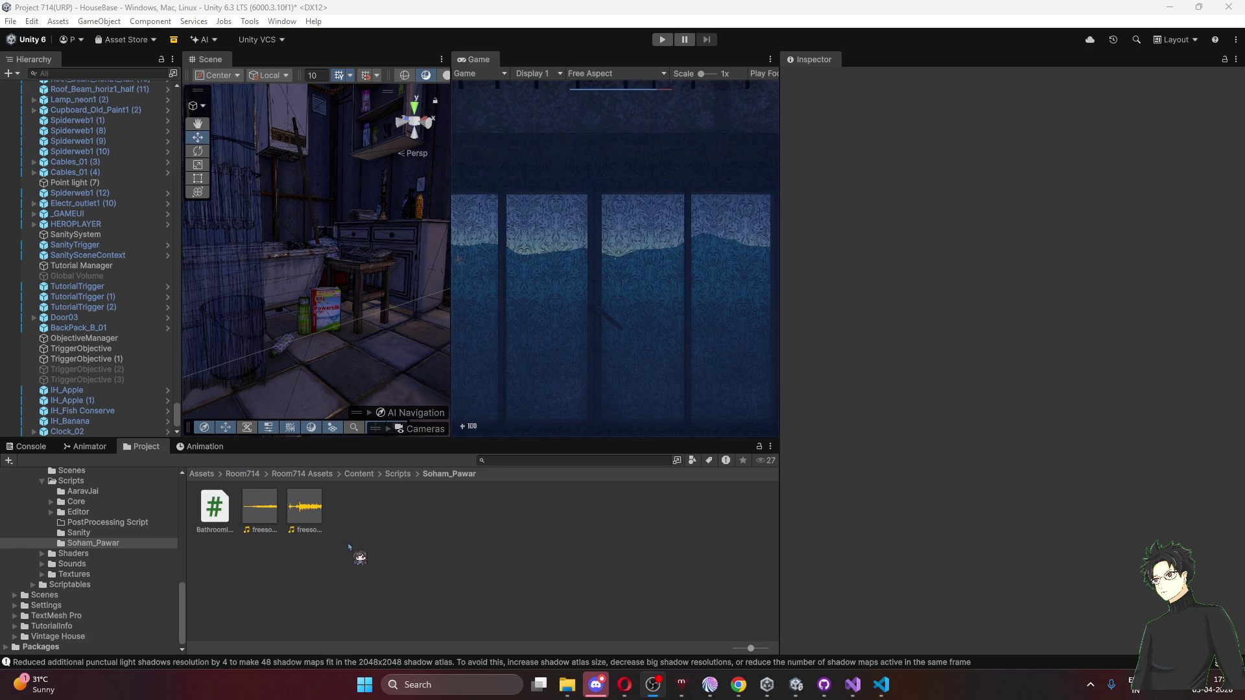
{"action": "mouse_move", "coordinate": [505, 474]}
{"action": "left_mouse_down"}
{"action": "mouse_move", "coordinate": [455, 32]}
{"action": "mouse_move", "coordinate": [473, 56]}
{"action": "mouse_move", "coordinate": [361, 548]}
{"action": "mouse_move", "coordinate": [362, 279]}
{"action": "left_mouse_up"}
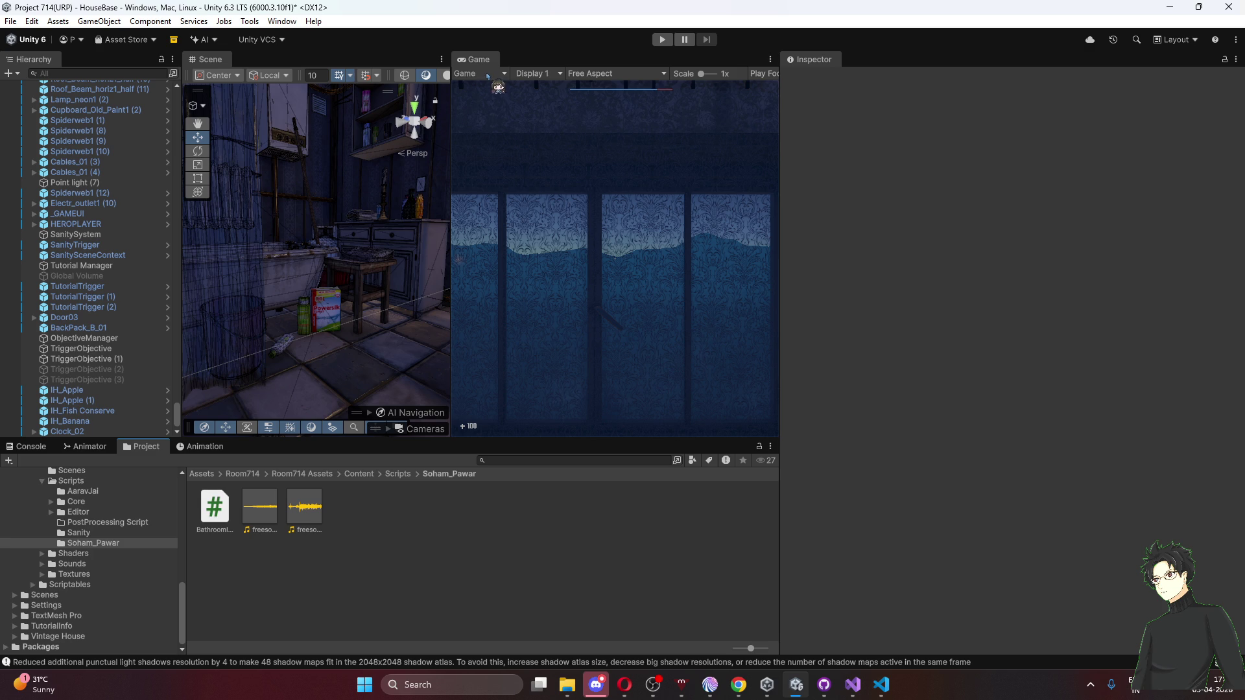
{"action": "double_click", "coordinate": [210, 59]}
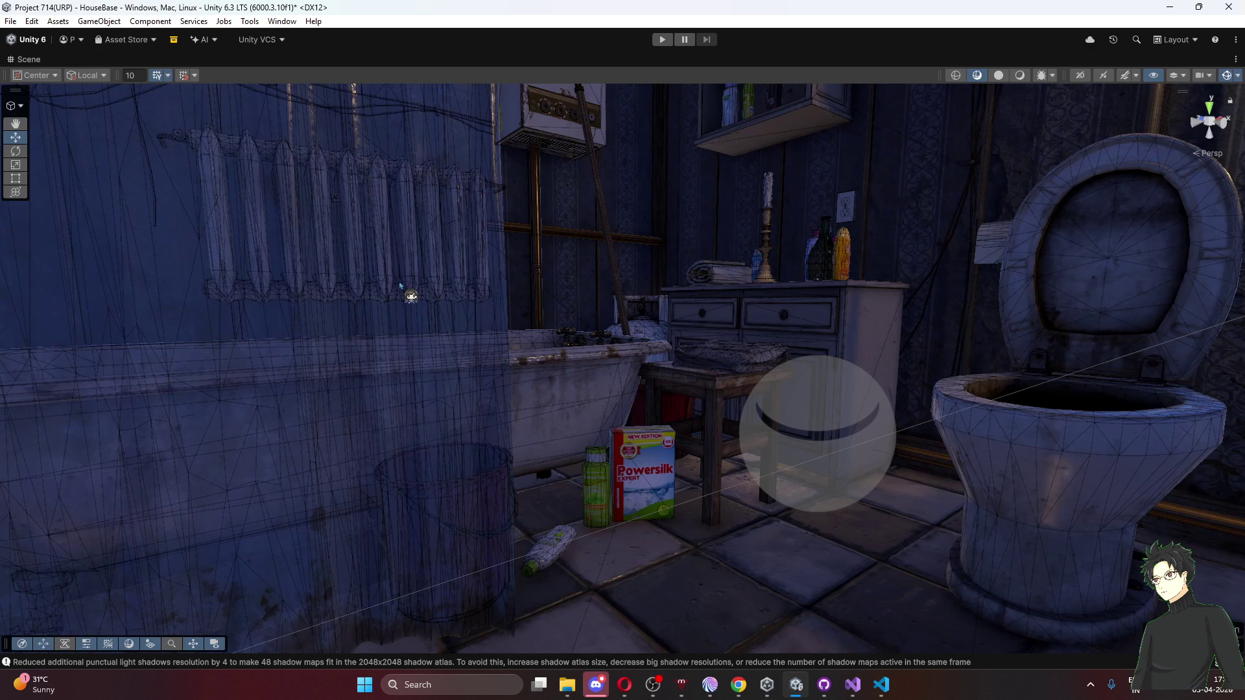
{"action": "mouse_move", "coordinate": [604, 354]}
{"action": "left_mouse_down"}
{"action": "mouse_move", "coordinate": [1105, 336]}
{"action": "mouse_move", "coordinate": [1169, 313]}
{"action": "mouse_move", "coordinate": [83, 298]}
{"action": "mouse_move", "coordinate": [272, 411]}
{"action": "mouse_move", "coordinate": [259, 389]}
{"action": "left_mouse_up"}
{"action": "double_click", "coordinate": [29, 59]}
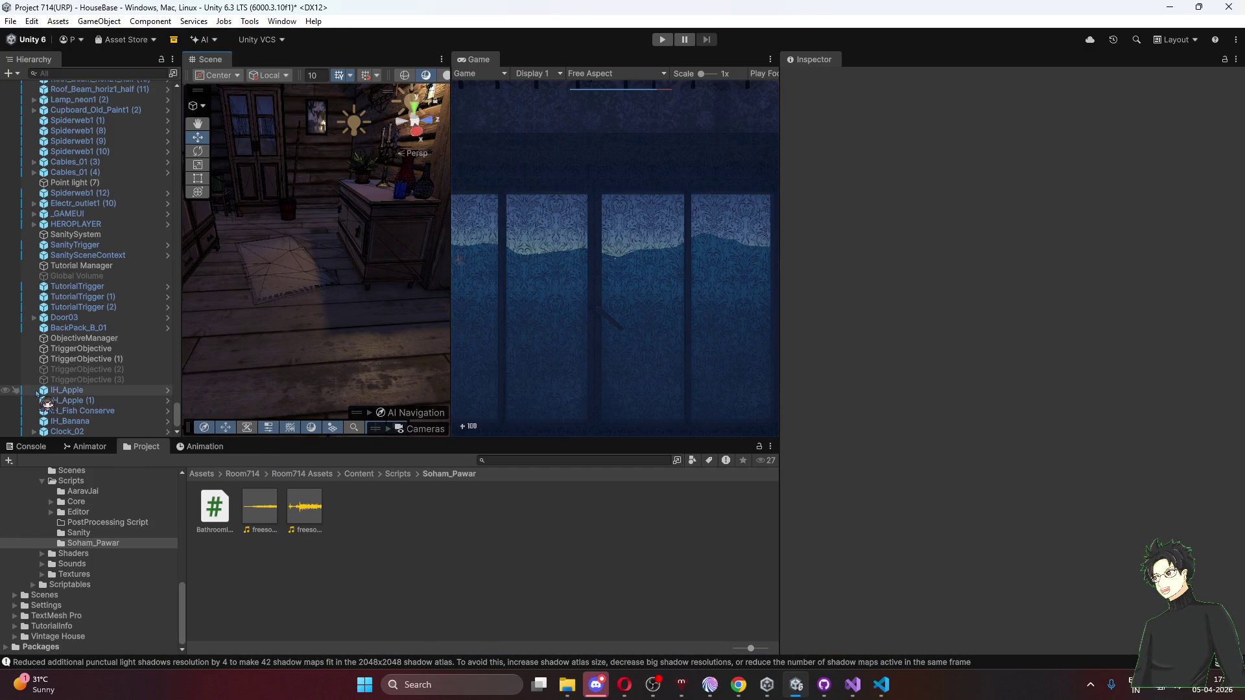
Review TriggerObjective (3): Complete And New, Complete Objective 2, Show Time 3, and its Box Collider.
{"action": "left_click", "coordinate": [95, 370]}
{"action": "left_click", "coordinate": [97, 379]}
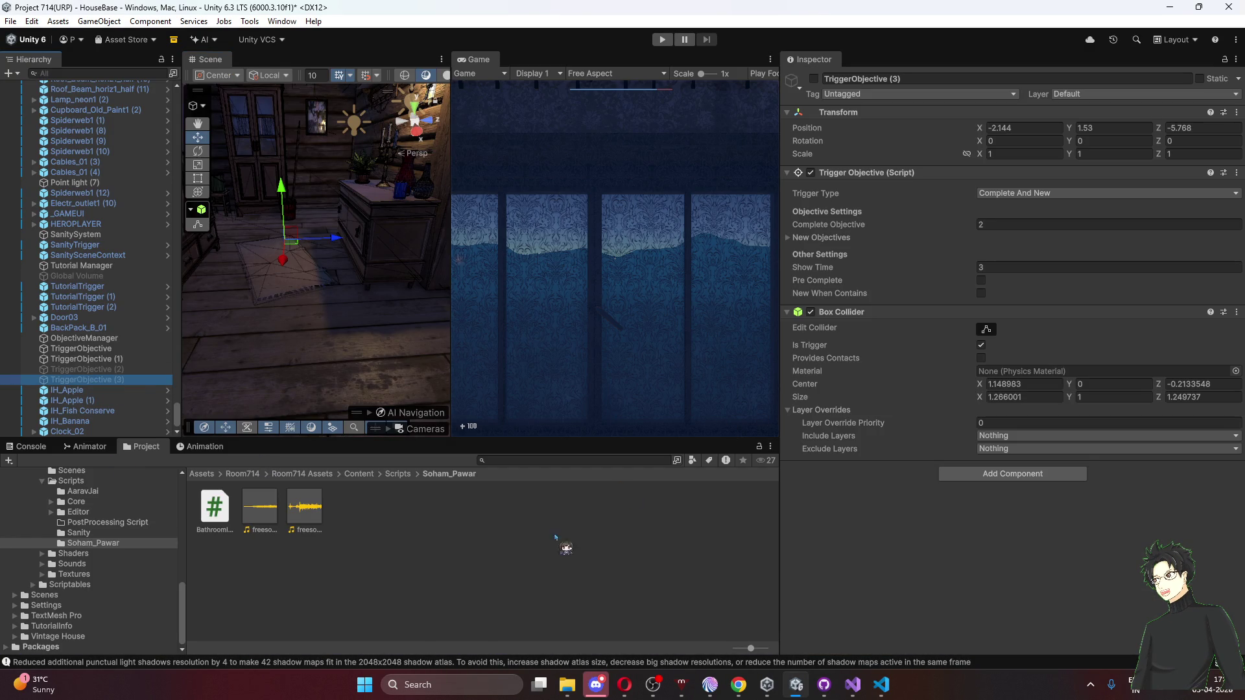
{"action": "left_click", "coordinate": [992, 514]}
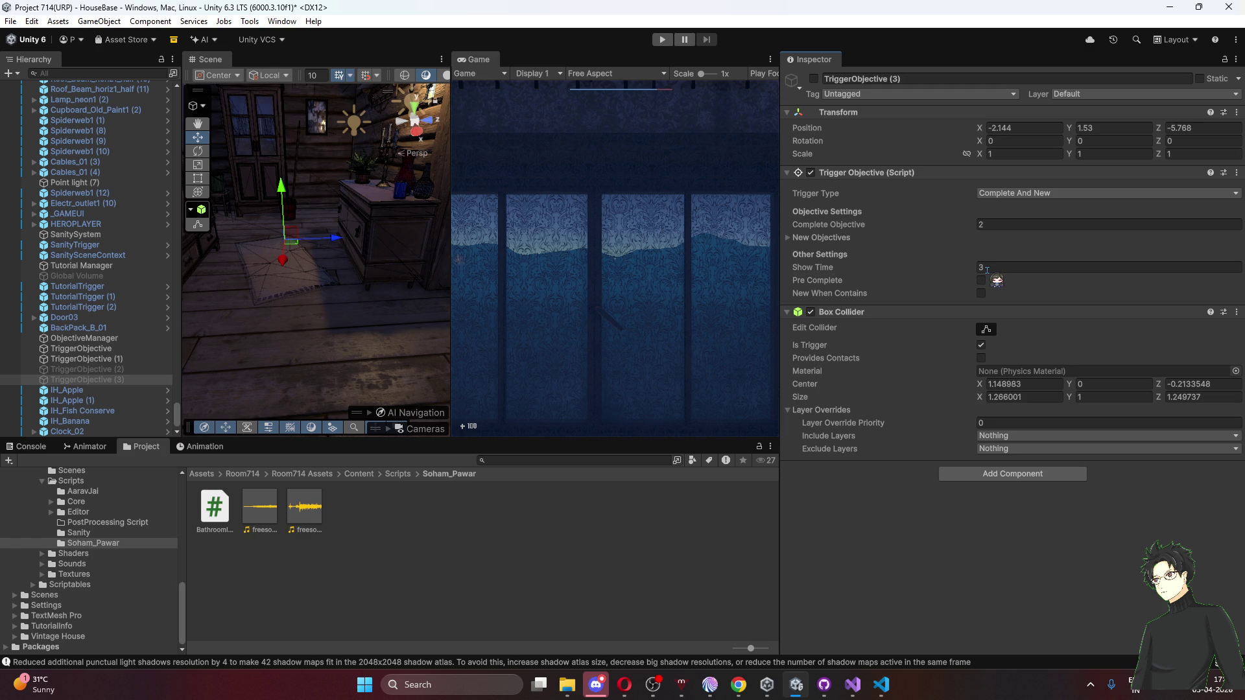
{"action": "left_click", "coordinate": [986, 268]}
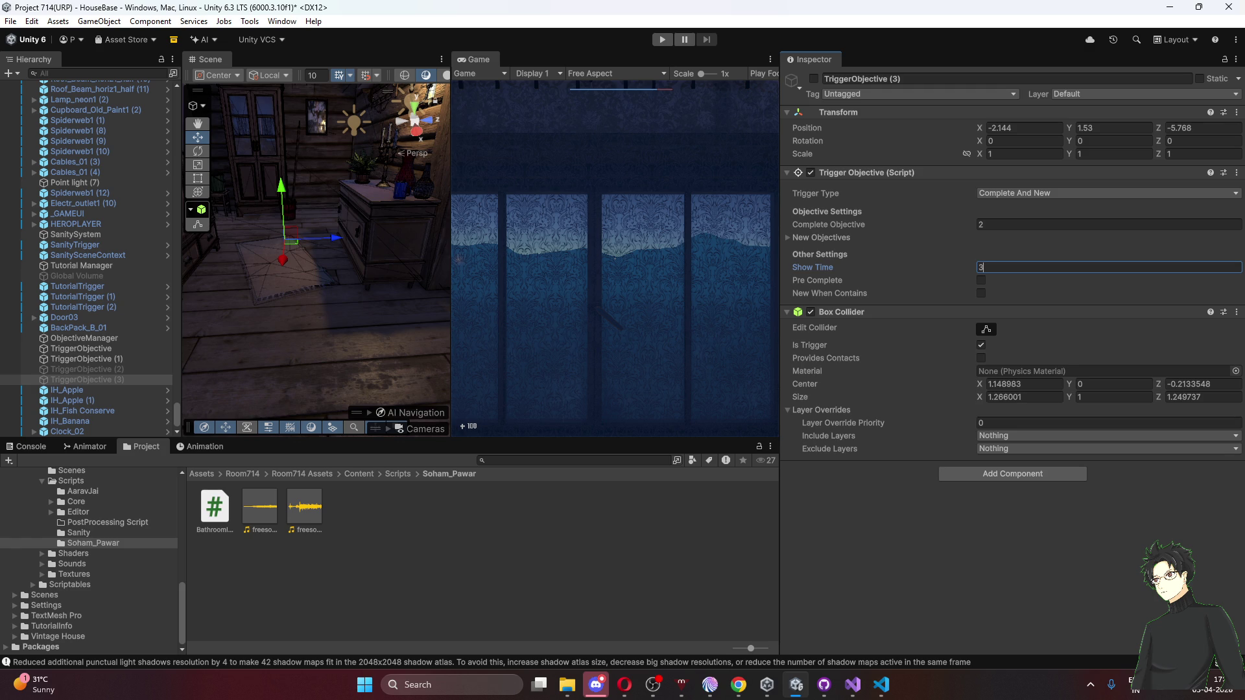
{"action": "key", "text": "alt+Tab"}
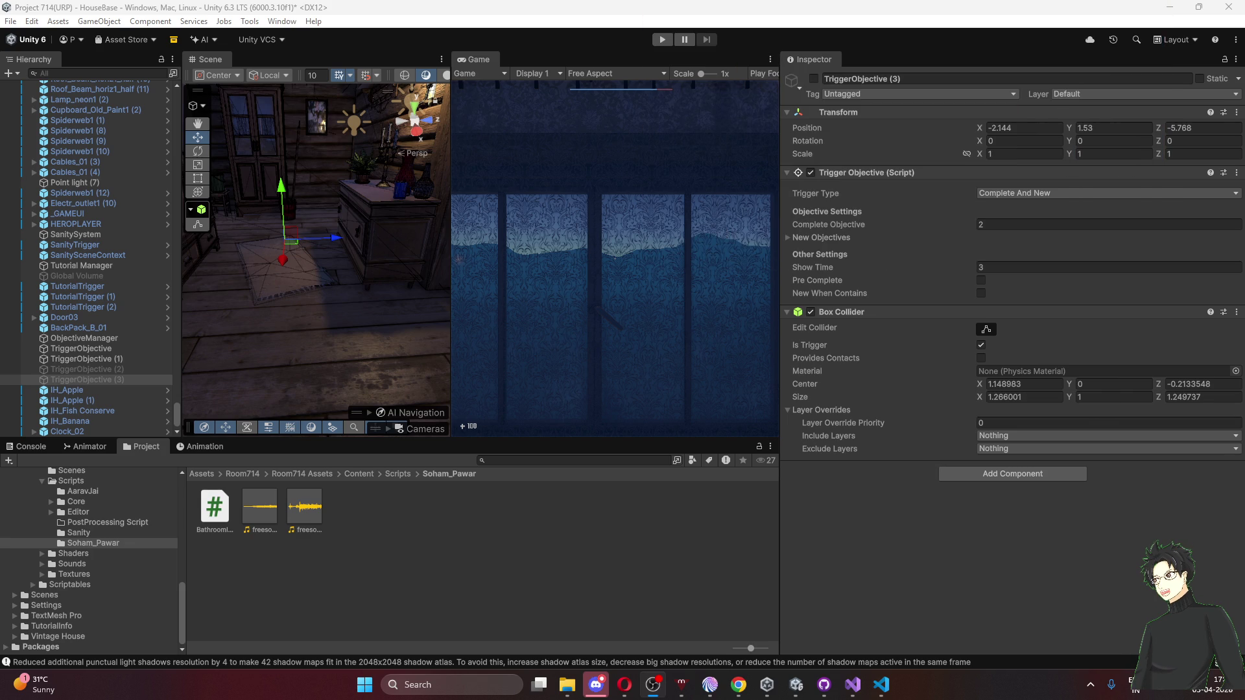
{"action": "left_click", "coordinate": [952, 524]}
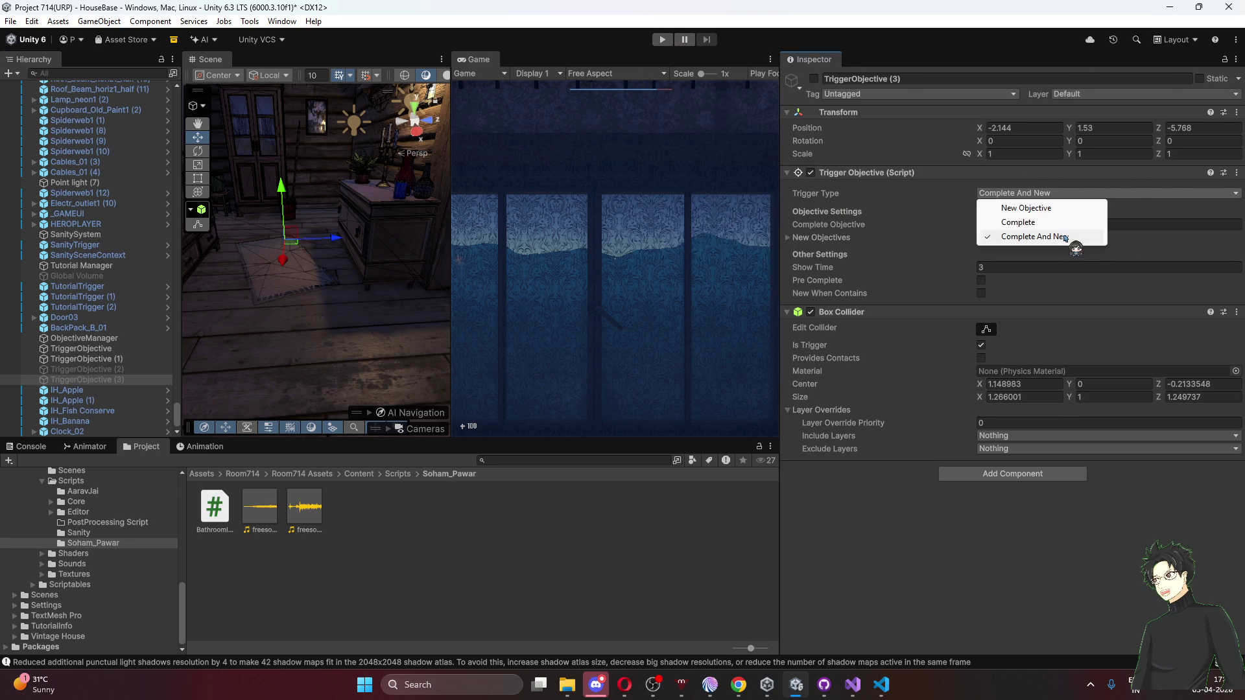
Keep TriggerObjective (3) on Complete And New with new objective ID 3, changing Show Time to 1.
{"action": "left_click", "coordinate": [1064, 238]}
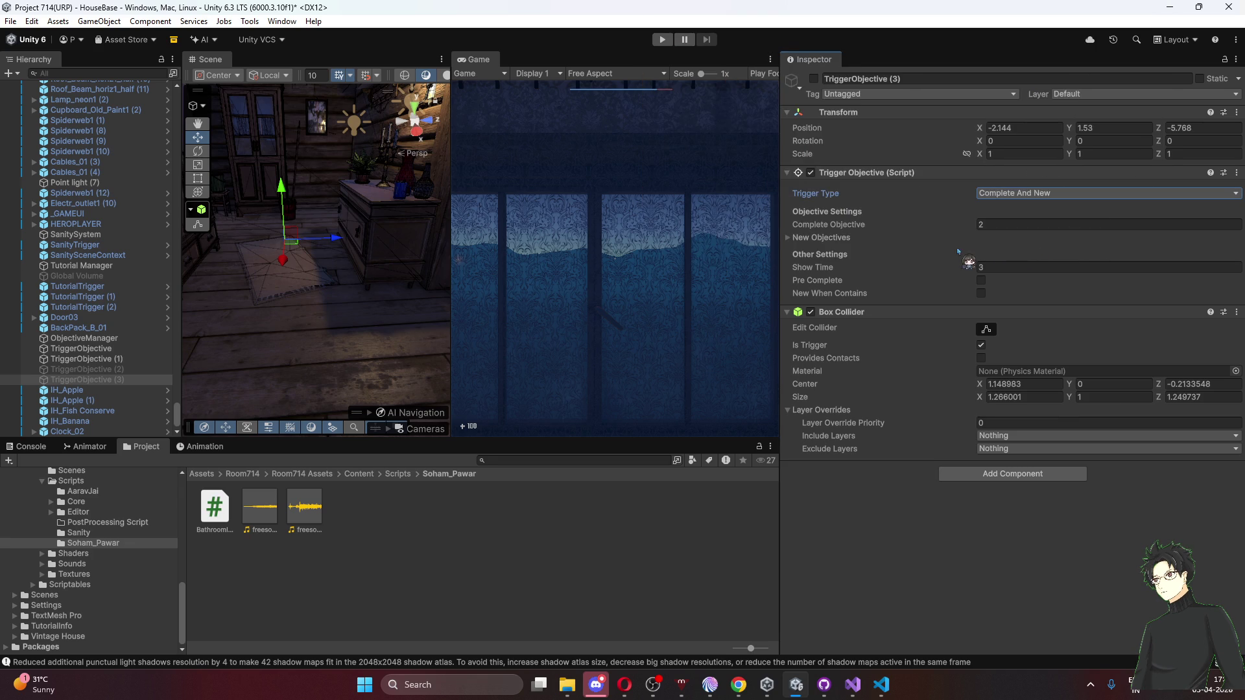
{"action": "left_click", "coordinate": [796, 237]}
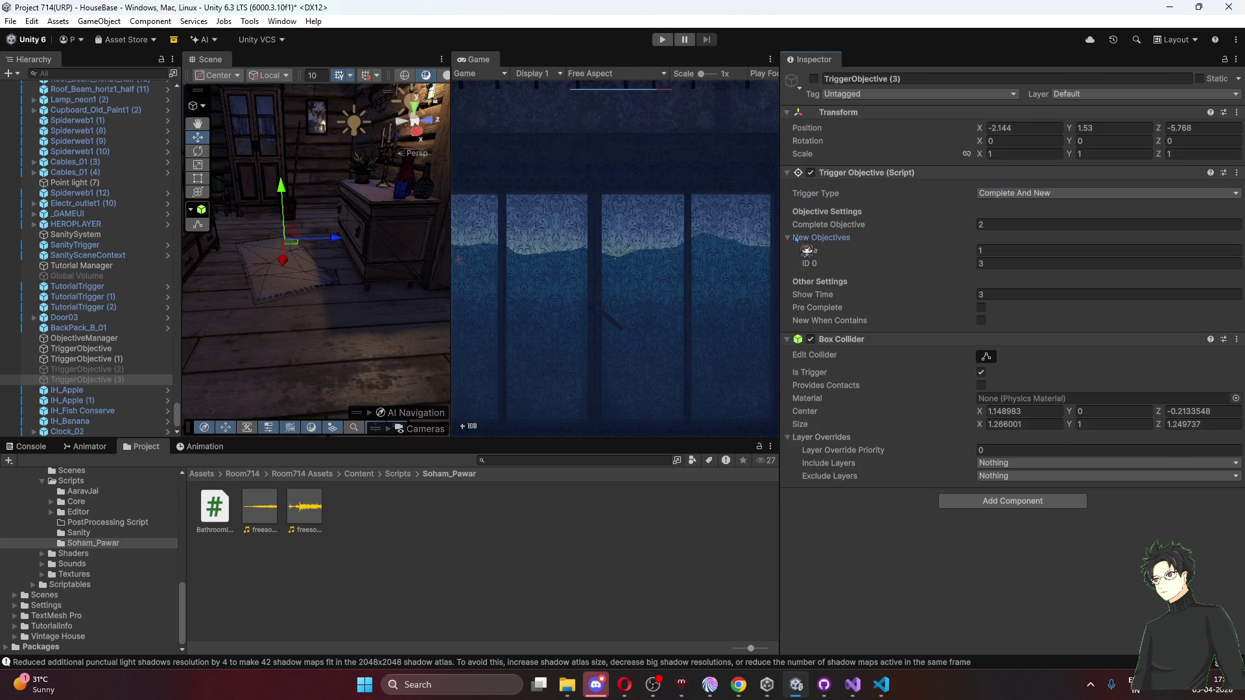
{"action": "left_click", "coordinate": [998, 295]}
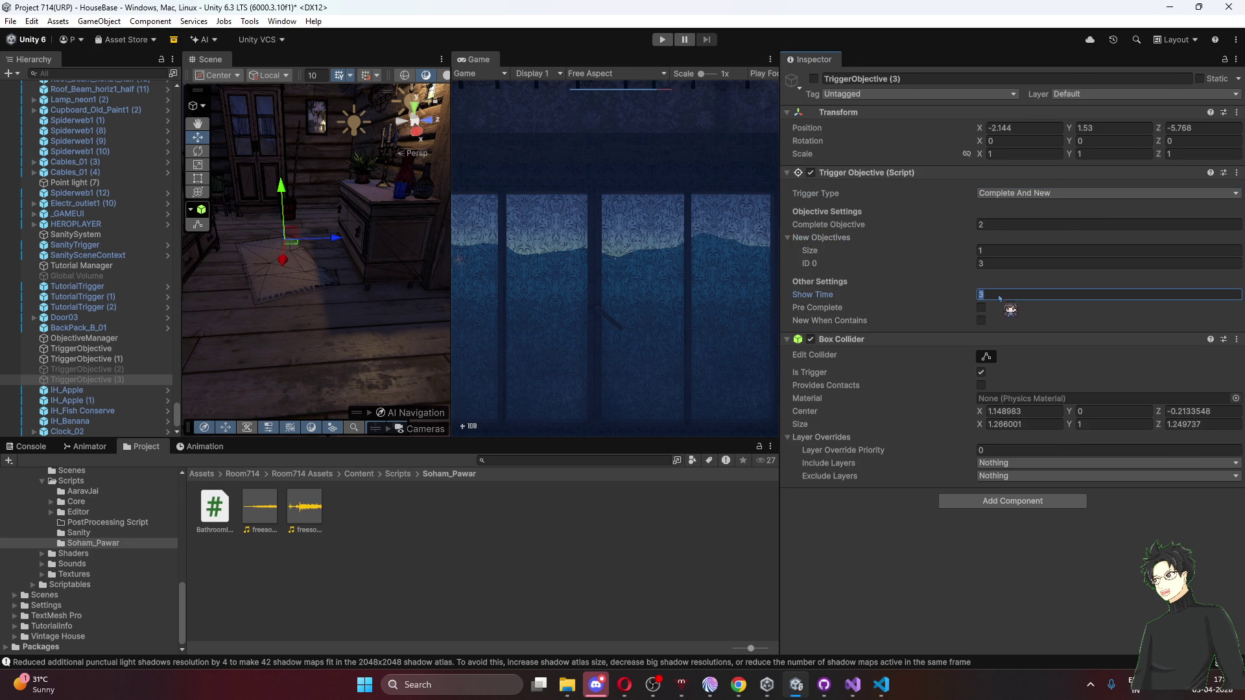
{"action": "type", "text": "1"}
{"action": "left_click", "coordinate": [944, 548]}
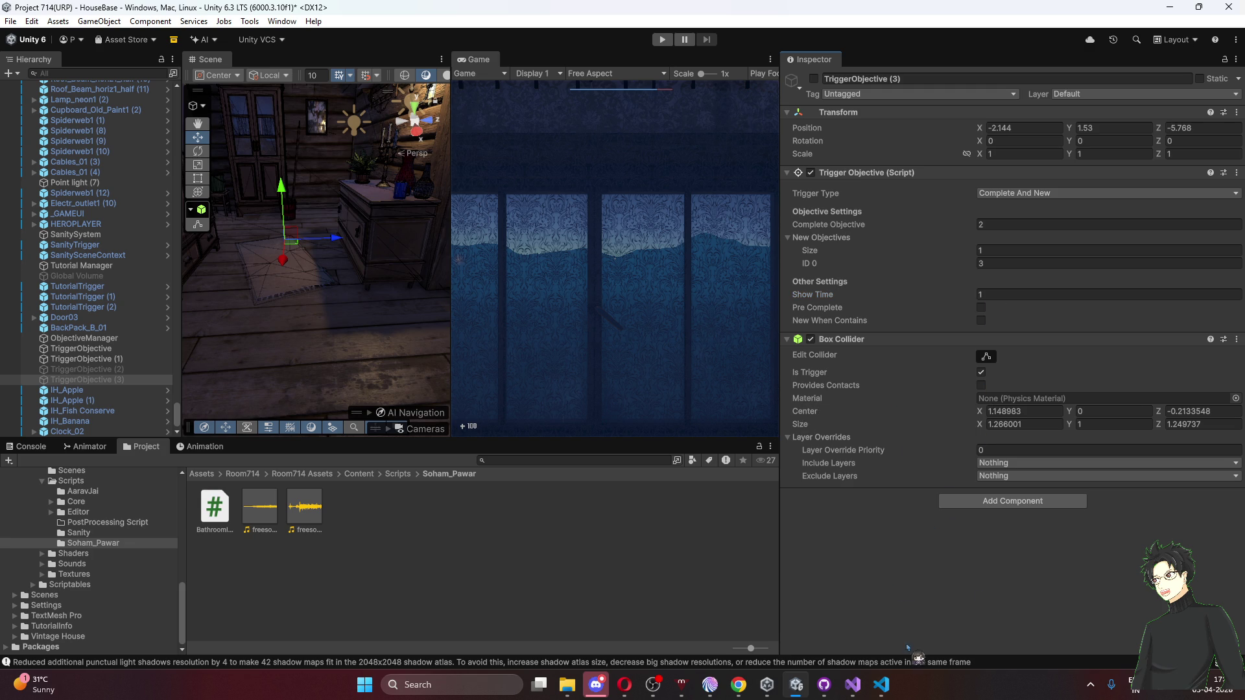
{"action": "left_click", "coordinate": [656, 529]}
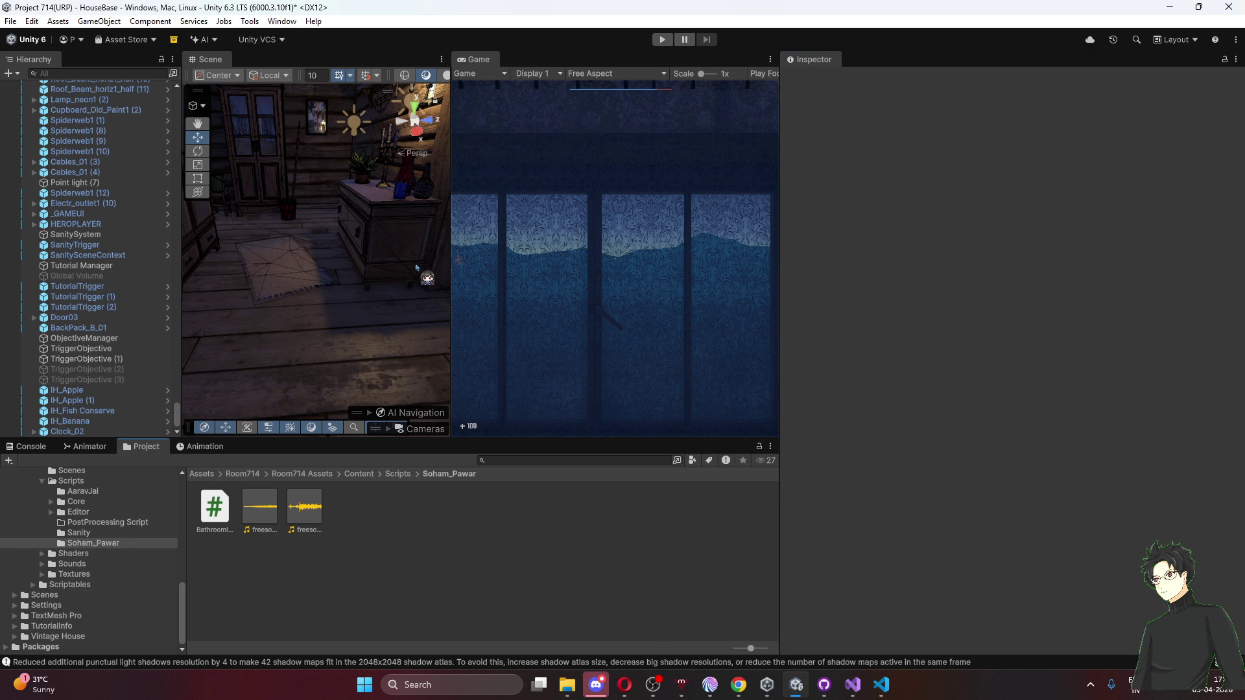
{"action": "mouse_move", "coordinate": [422, 269]}
{"action": "left_mouse_down"}
{"action": "mouse_move", "coordinate": [318, 196]}
{"action": "mouse_move", "coordinate": [253, 227]}
{"action": "left_mouse_up"}
Enable TriggerObjective (3) and widen its box collider to Size X 6.457757, Center X -3.010478.
{"action": "left_click", "coordinate": [114, 381]}
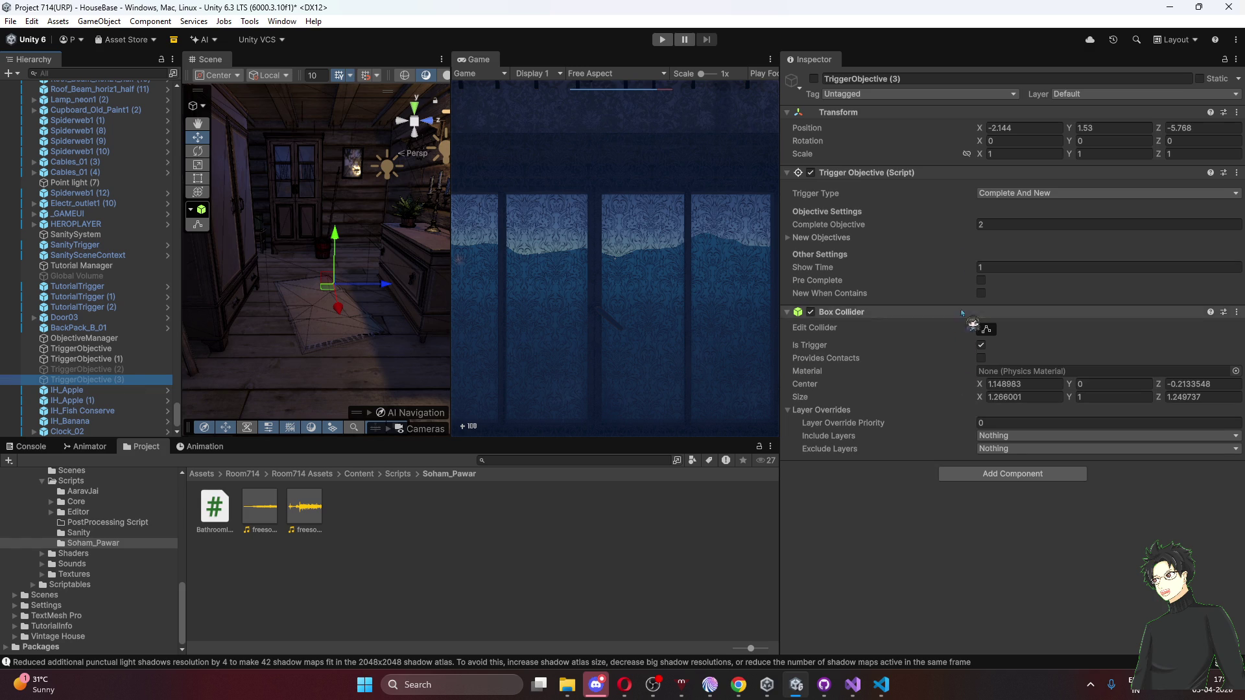
{"action": "left_click", "coordinate": [814, 78]}
{"action": "left_click_drag", "start_coordinate": [363, 291], "coordinate": [114, 369]}
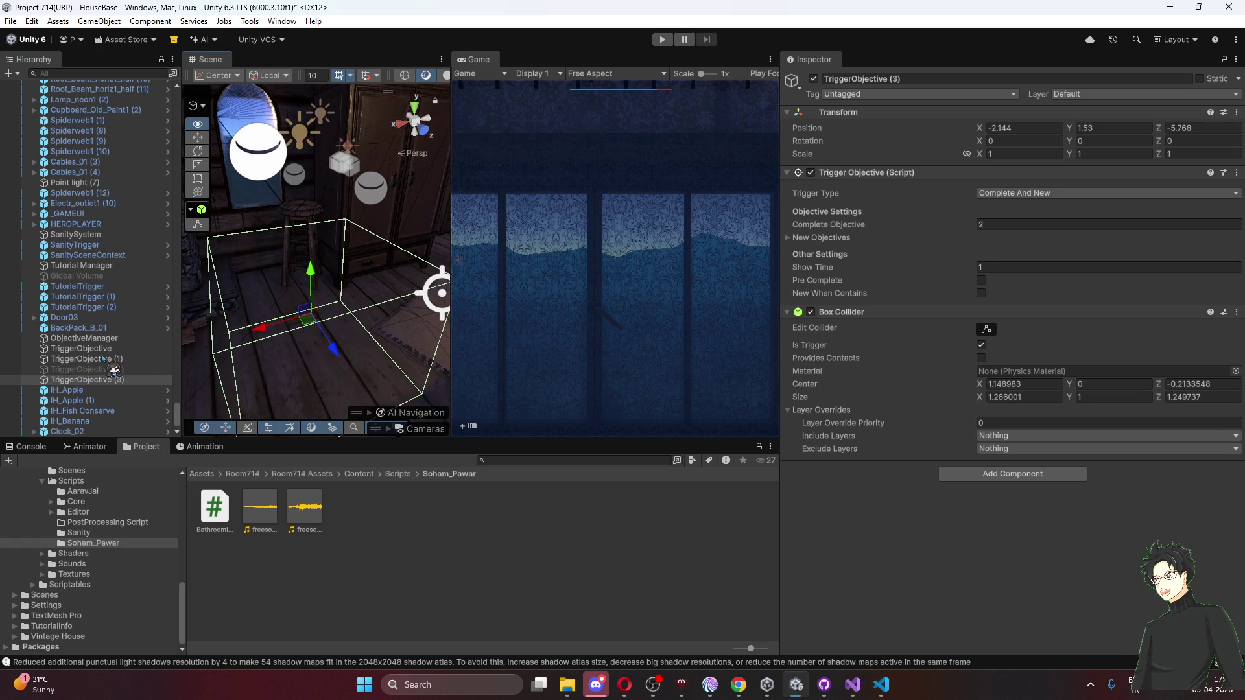
{"action": "left_click", "coordinate": [985, 329]}
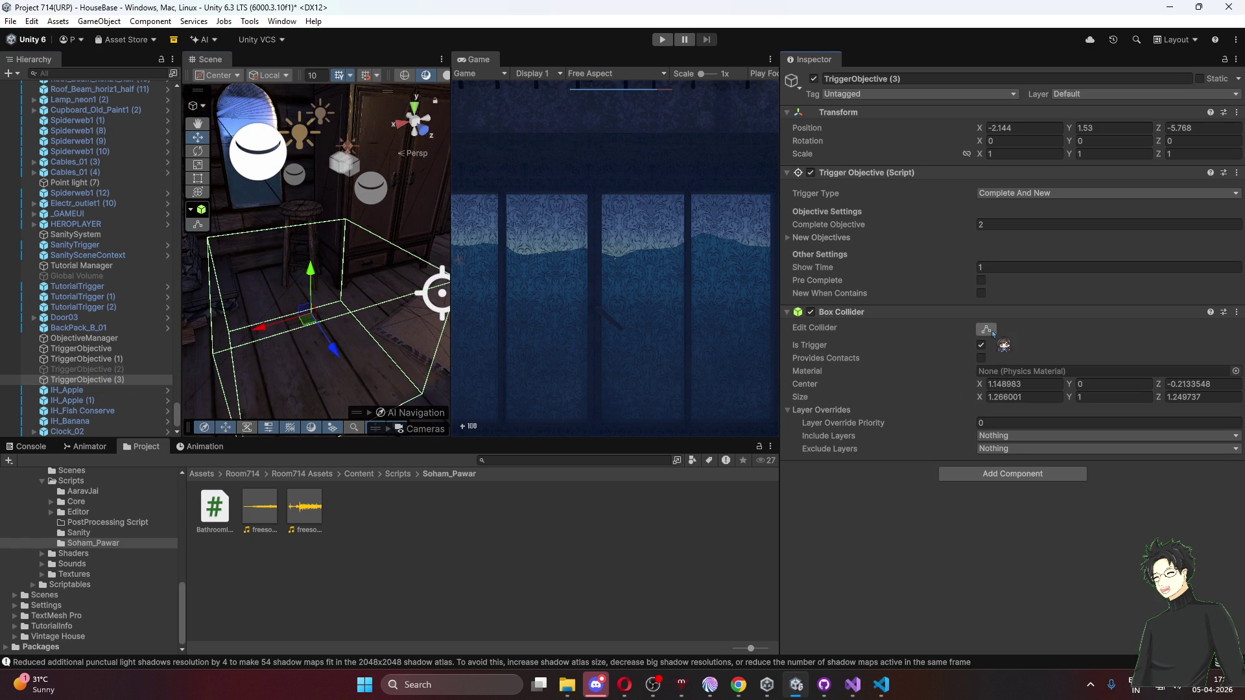
{"action": "mouse_move", "coordinate": [389, 304]}
{"action": "left_mouse_down"}
{"action": "mouse_move", "coordinate": [621, 278]}
{"action": "mouse_move", "coordinate": [451, 329]}
{"action": "mouse_move", "coordinate": [235, 347]}
{"action": "left_mouse_up"}
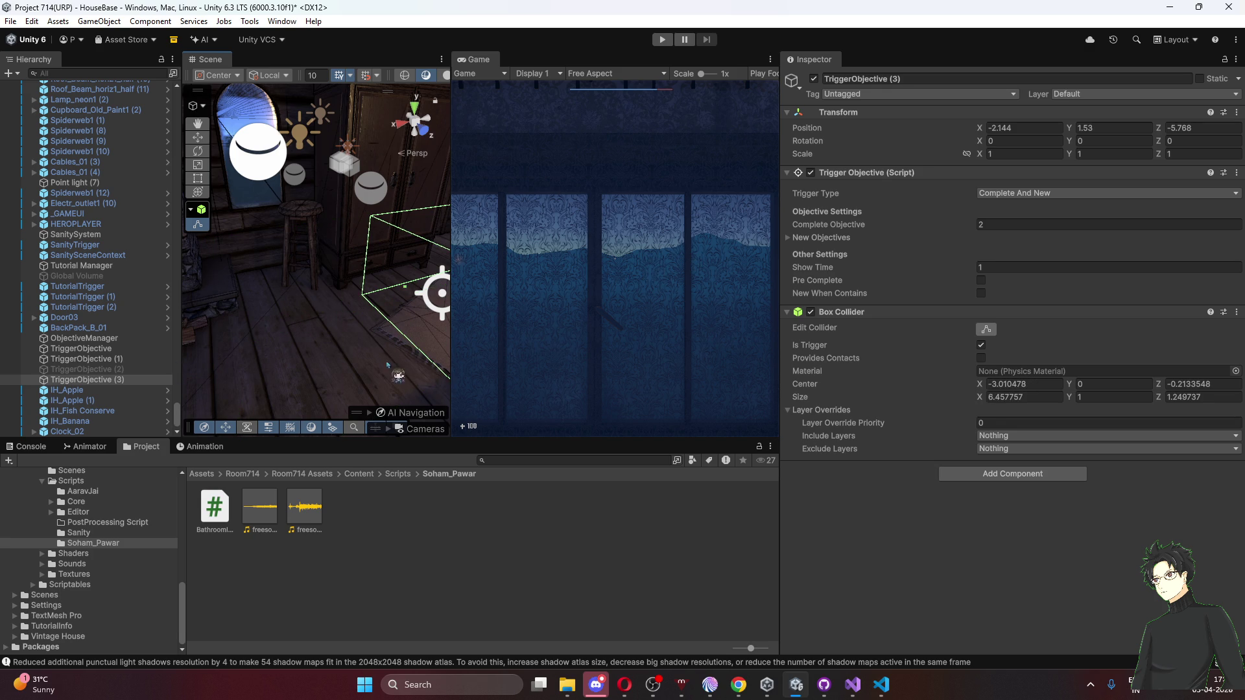
Select the scripts folder and turn the scene camera toward the kitchen.
{"action": "left_click", "coordinate": [593, 529]}
{"action": "right_click", "coordinate": [672, 493]}
{"action": "left_click_drag", "start_coordinate": [342, 275], "coordinate": [266, 262]}
{"action": "mouse_move", "coordinate": [194, 219]}
{"action": "left_mouse_down"}
{"action": "mouse_move", "coordinate": [19, 221]}
{"action": "mouse_move", "coordinate": [1109, 239]}
{"action": "mouse_move", "coordinate": [1122, 106]}
{"action": "mouse_move", "coordinate": [120, 197]}
{"action": "mouse_move", "coordinate": [592, 287]}
{"action": "mouse_move", "coordinate": [389, 259]}
{"action": "mouse_move", "coordinate": [97, 279]}
{"action": "left_mouse_up"}
Expand _GAMEUI, Canvas, UI_Root and Tuttorial, then enable the Healing Tutorial panel.
{"action": "scroll", "coordinate": [97, 291], "scroll_direction": "up", "scroll_amount": 4}
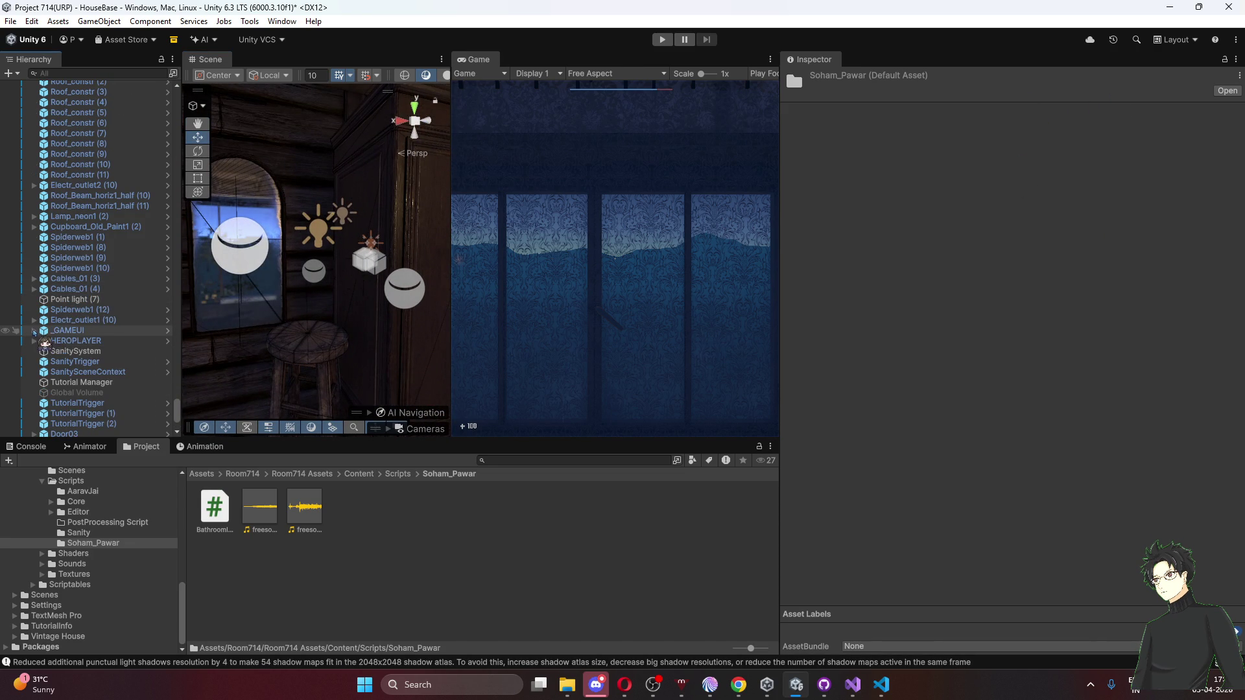
{"action": "left_click", "coordinate": [35, 330]}
{"action": "left_click", "coordinate": [43, 341]}
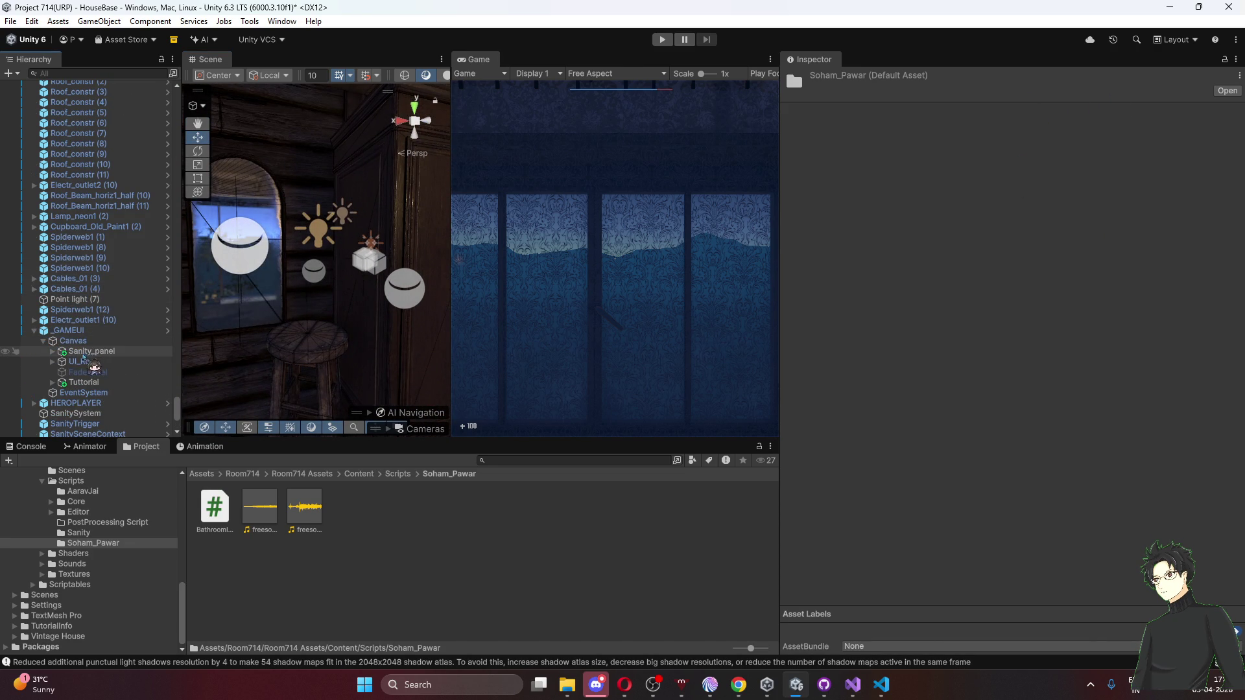
{"action": "left_click", "coordinate": [52, 361]}
{"action": "scroll", "coordinate": [64, 377], "scroll_direction": "down", "scroll_amount": 3}
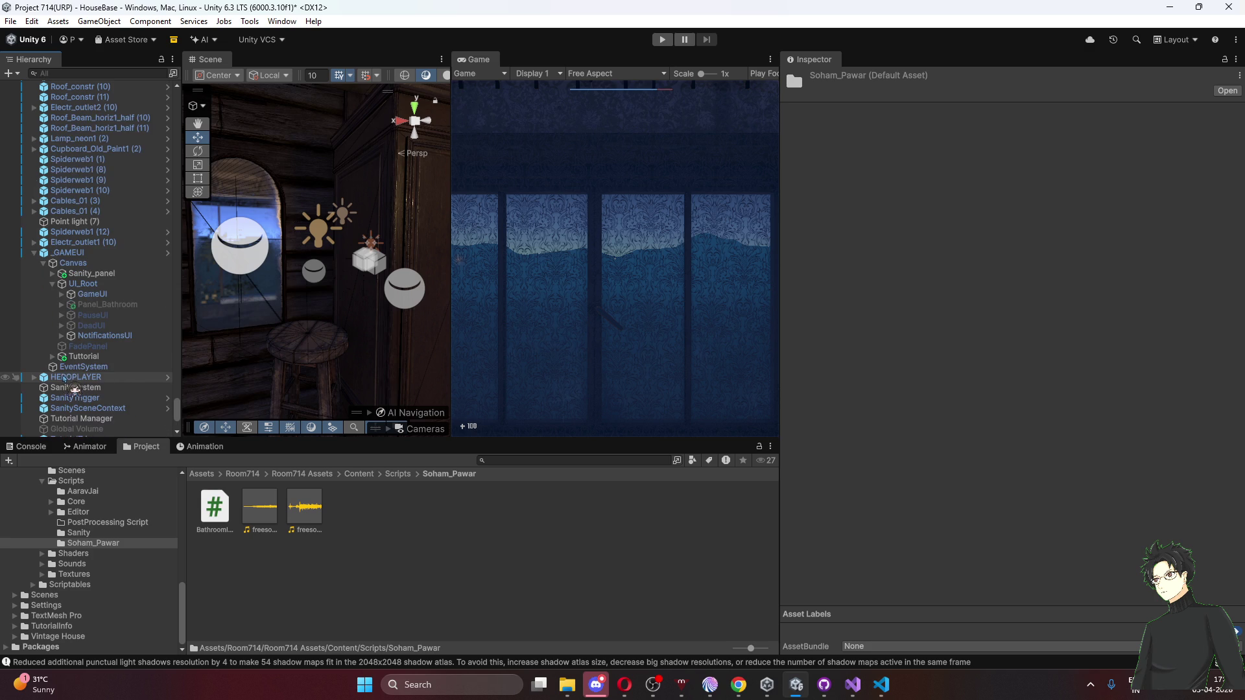
{"action": "left_click", "coordinate": [68, 356]}
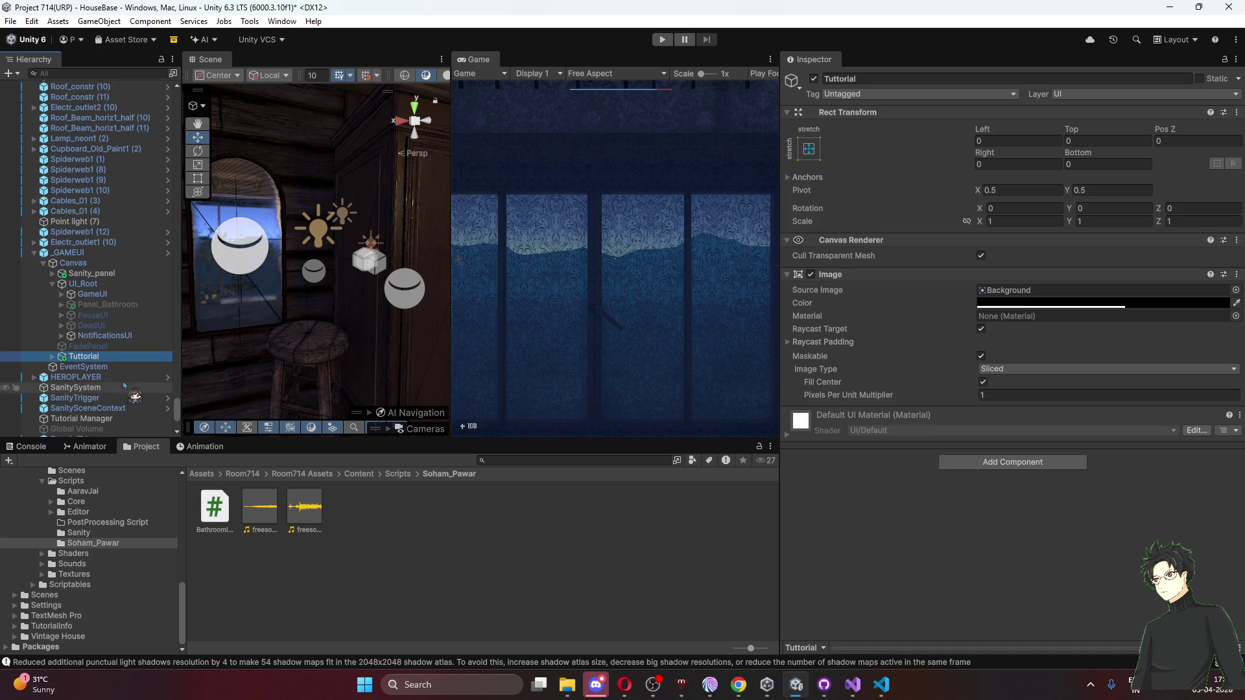
{"action": "left_click", "coordinate": [51, 357]}
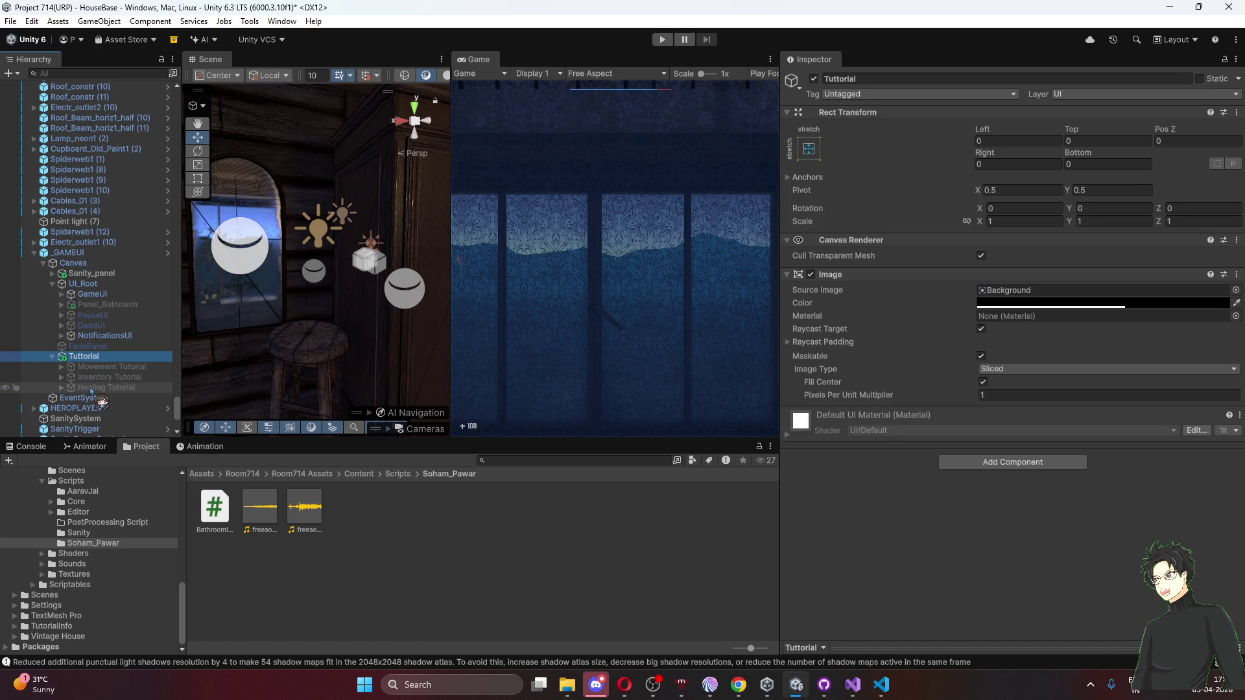
{"action": "left_click", "coordinate": [94, 388]}
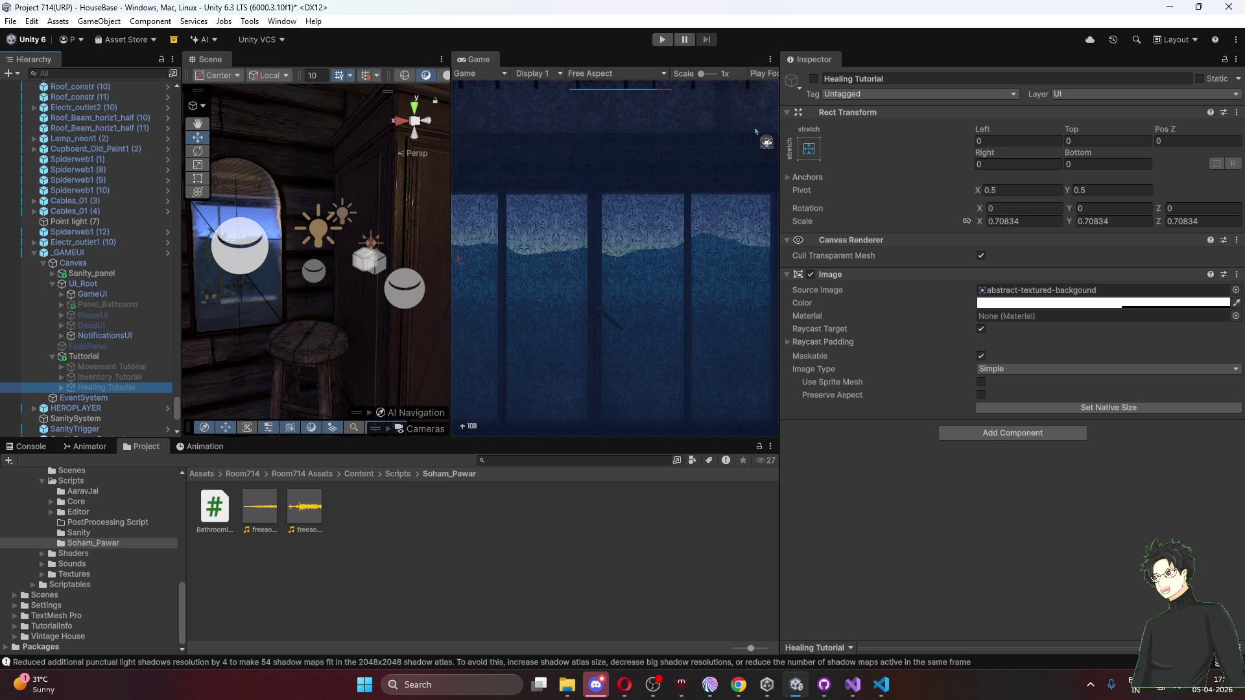
{"action": "left_click", "coordinate": [813, 78]}
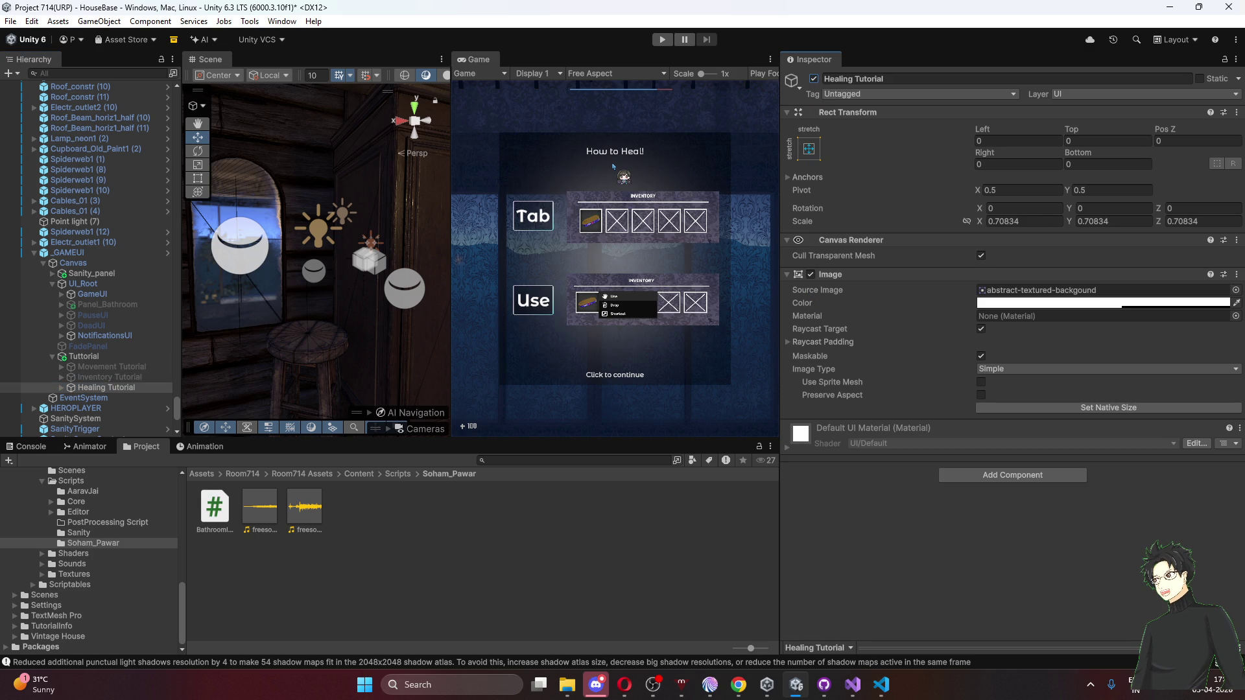
Preview the Game view full-size, then frame the Healing Tutorial canvas and expand its children.
{"action": "scroll", "coordinate": [613, 166], "scroll_direction": "up", "scroll_amount": 2}
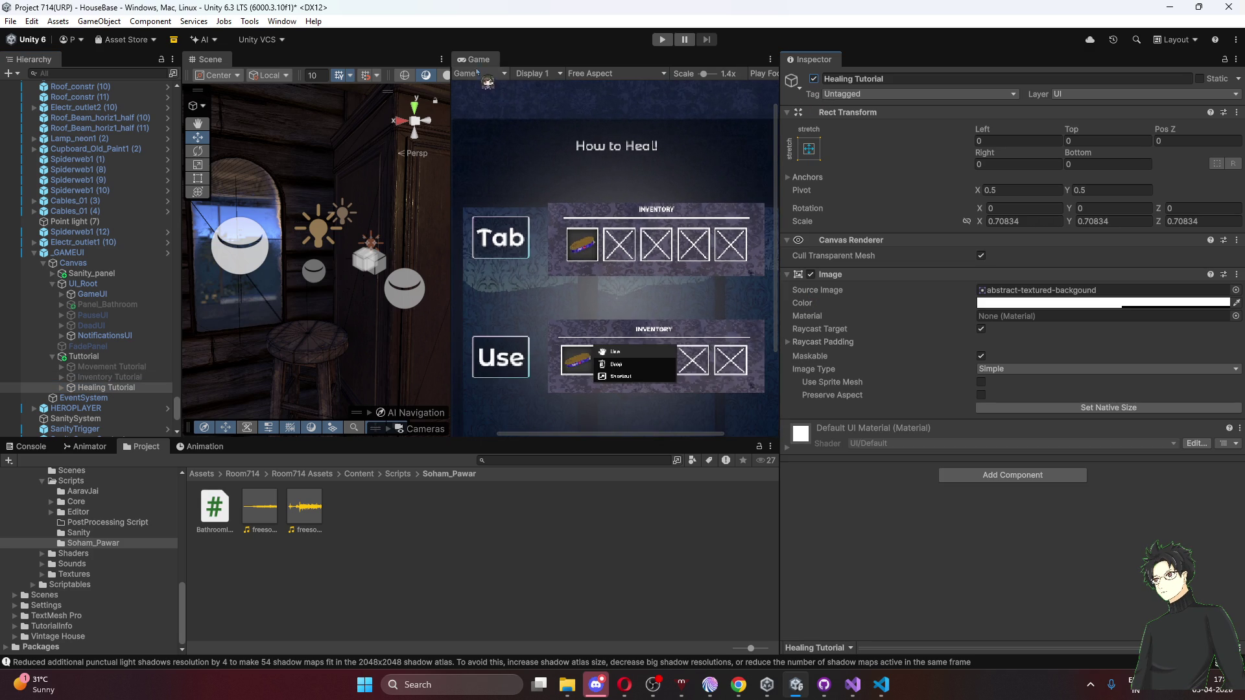
{"action": "key", "text": "shift+space"}
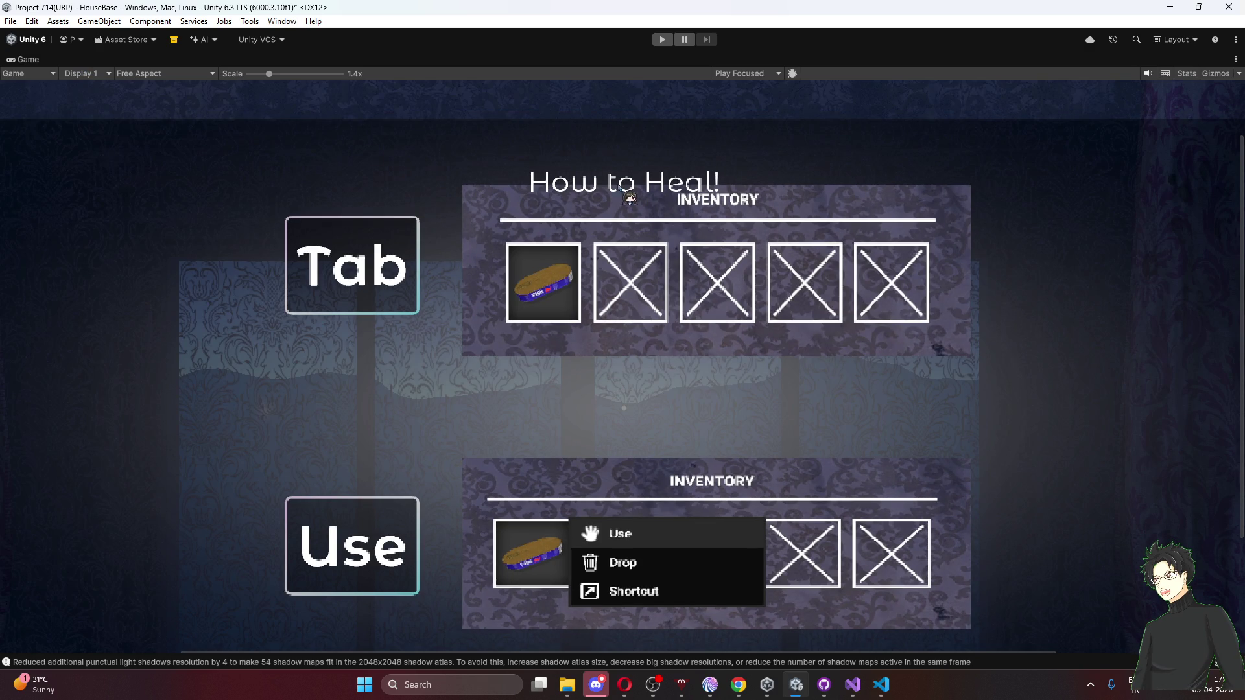
{"action": "double_click", "coordinate": [29, 62]}
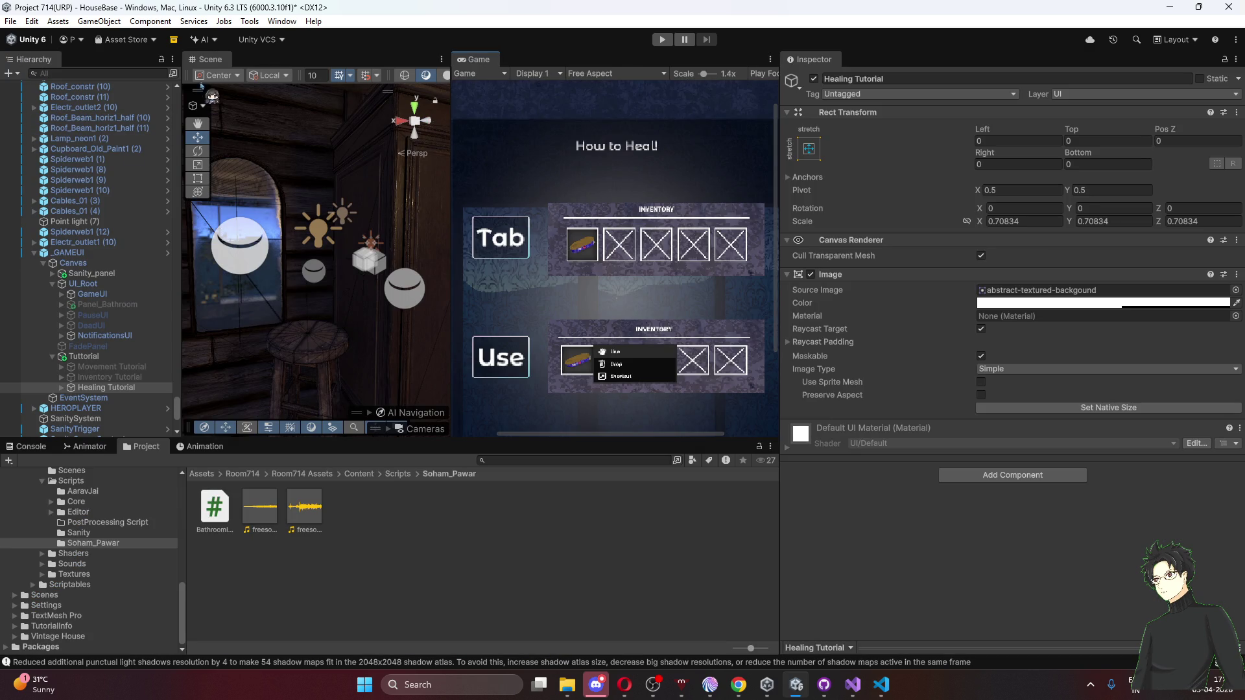
{"action": "double_click", "coordinate": [88, 389]}
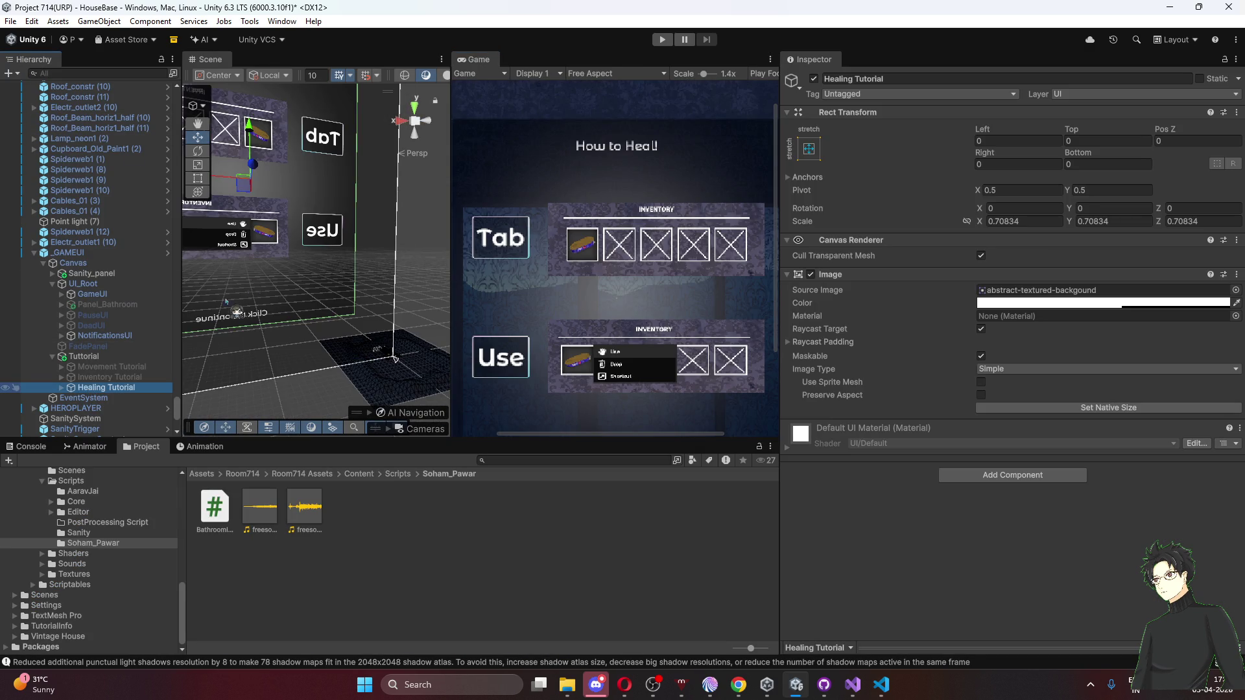
{"action": "mouse_move", "coordinate": [279, 258]}
{"action": "left_mouse_down"}
{"action": "mouse_move", "coordinate": [230, 237]}
{"action": "mouse_move", "coordinate": [263, 240]}
{"action": "left_mouse_up"}
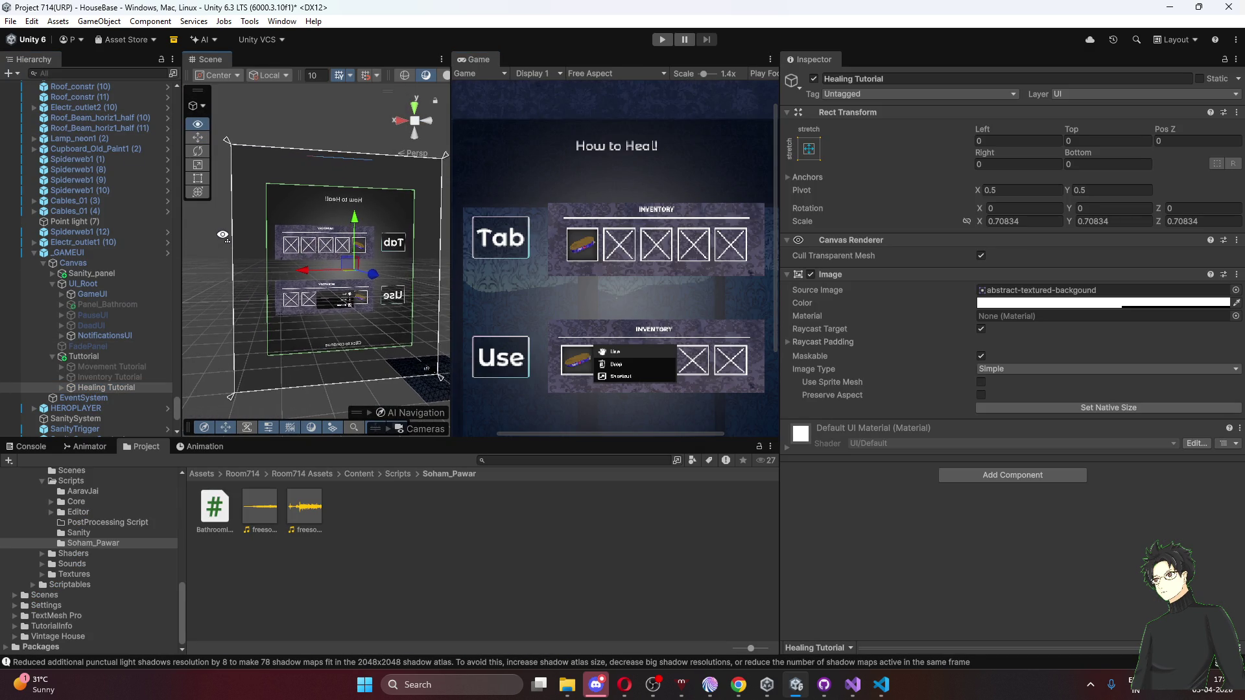
{"action": "left_click", "coordinate": [62, 387]}
Raise the How to Heal! title to Pos Y -25 via Anchor Presets, then preview full-size.
{"action": "scroll", "coordinate": [107, 403], "scroll_direction": "down", "scroll_amount": 5}
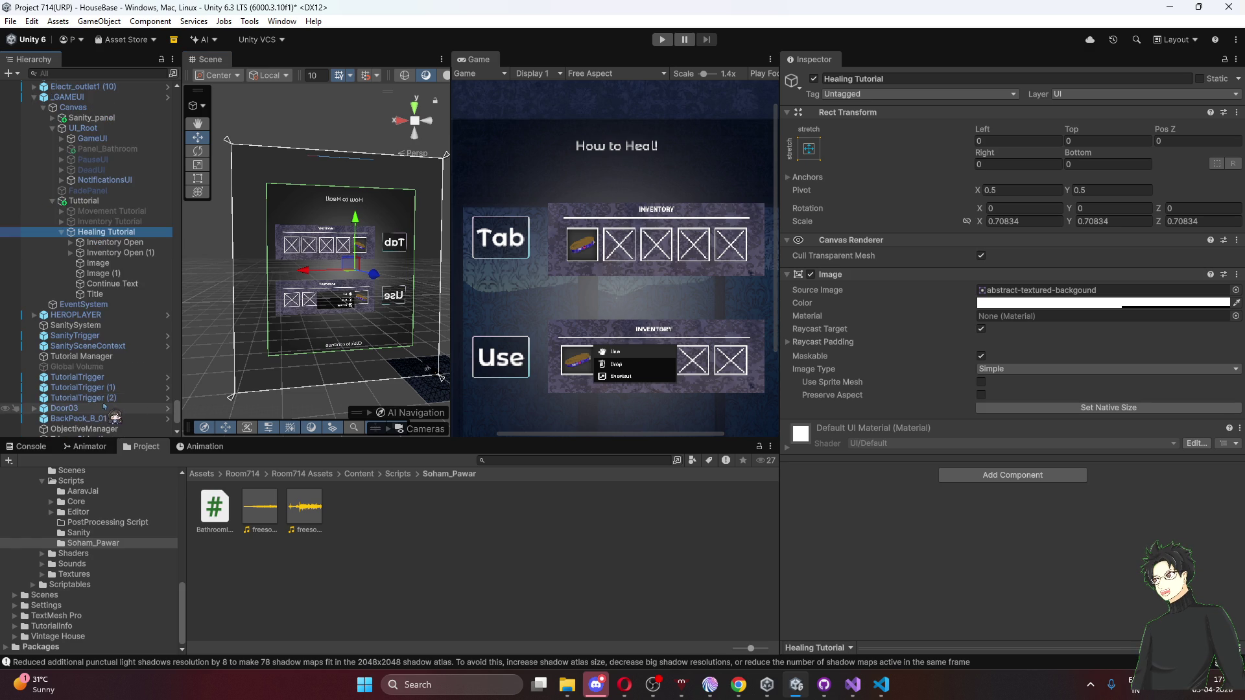
{"action": "left_click", "coordinate": [98, 294]}
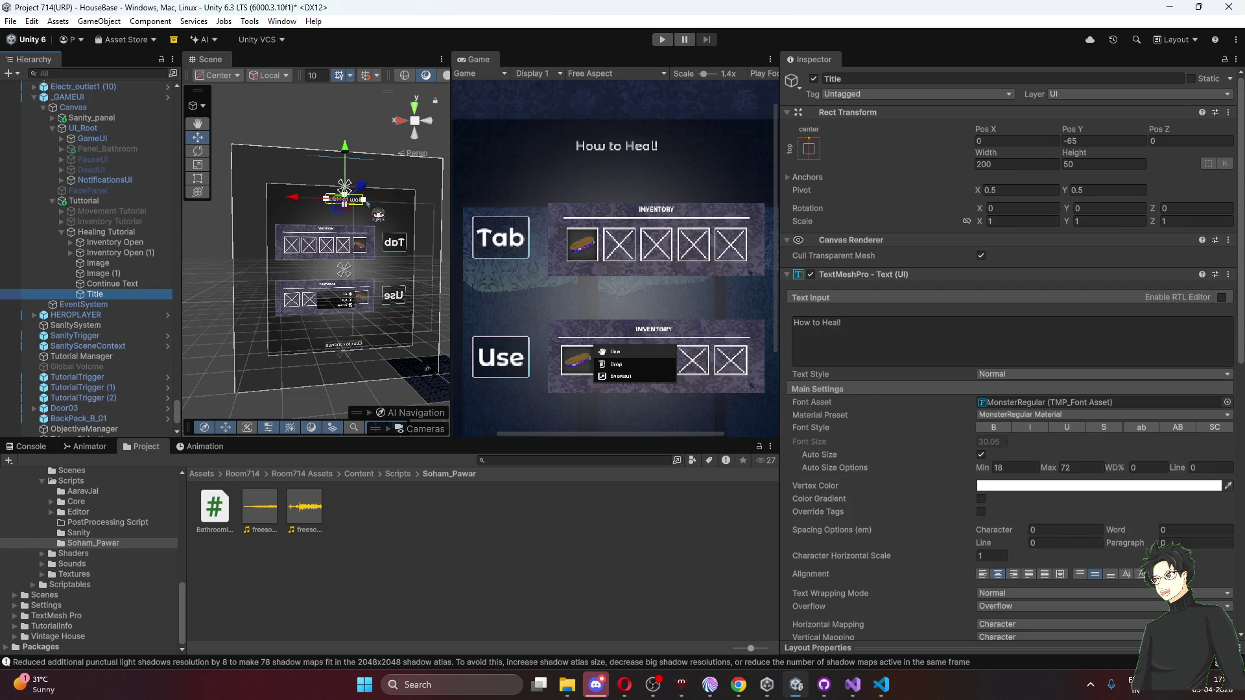
{"action": "left_click", "coordinate": [809, 148]}
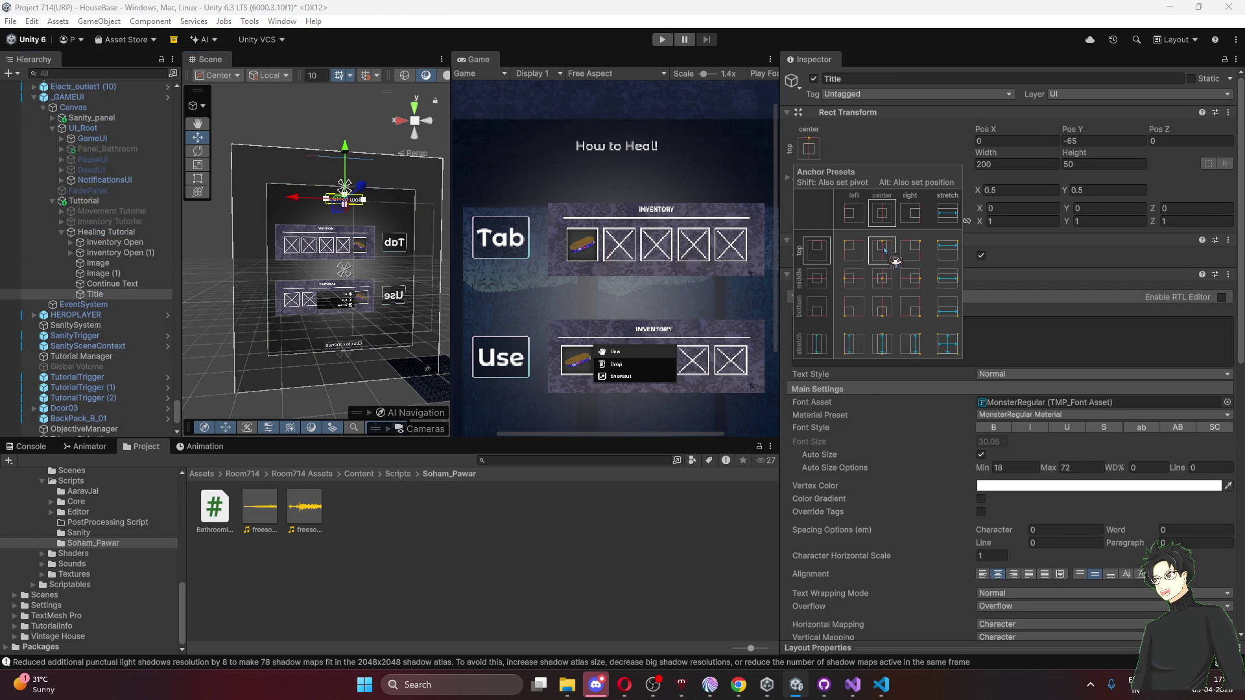
{"action": "left_click", "coordinate": [881, 250], "text": "alt"}
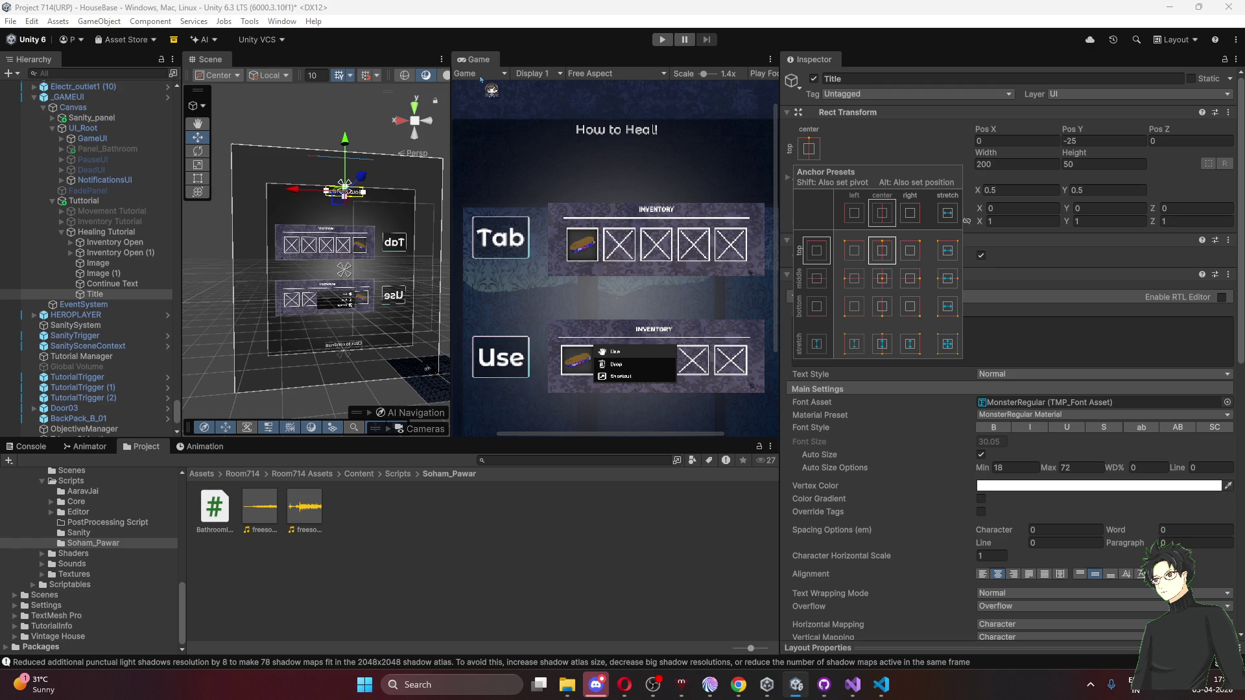
{"action": "left_click", "coordinate": [614, 281]}
{"action": "key", "text": "shift+space"}
{"action": "scroll", "coordinate": [604, 315], "scroll_direction": "down", "scroll_amount": 4}
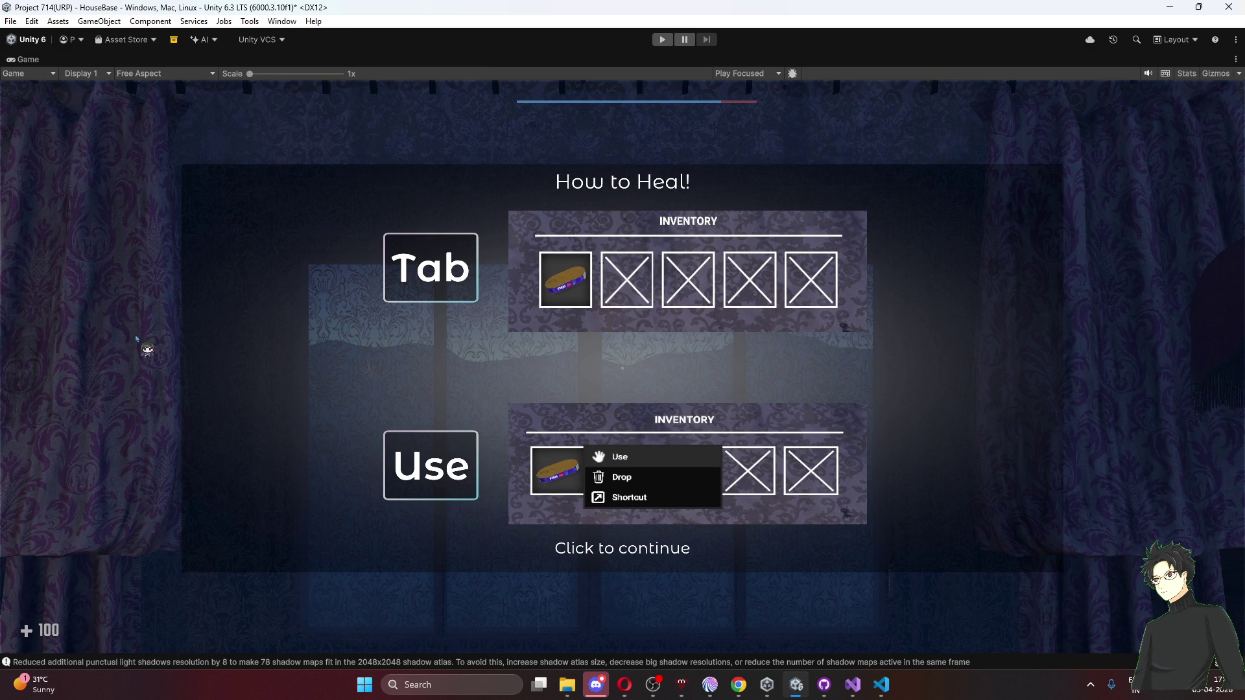
{"action": "key", "text": "shift+space"}
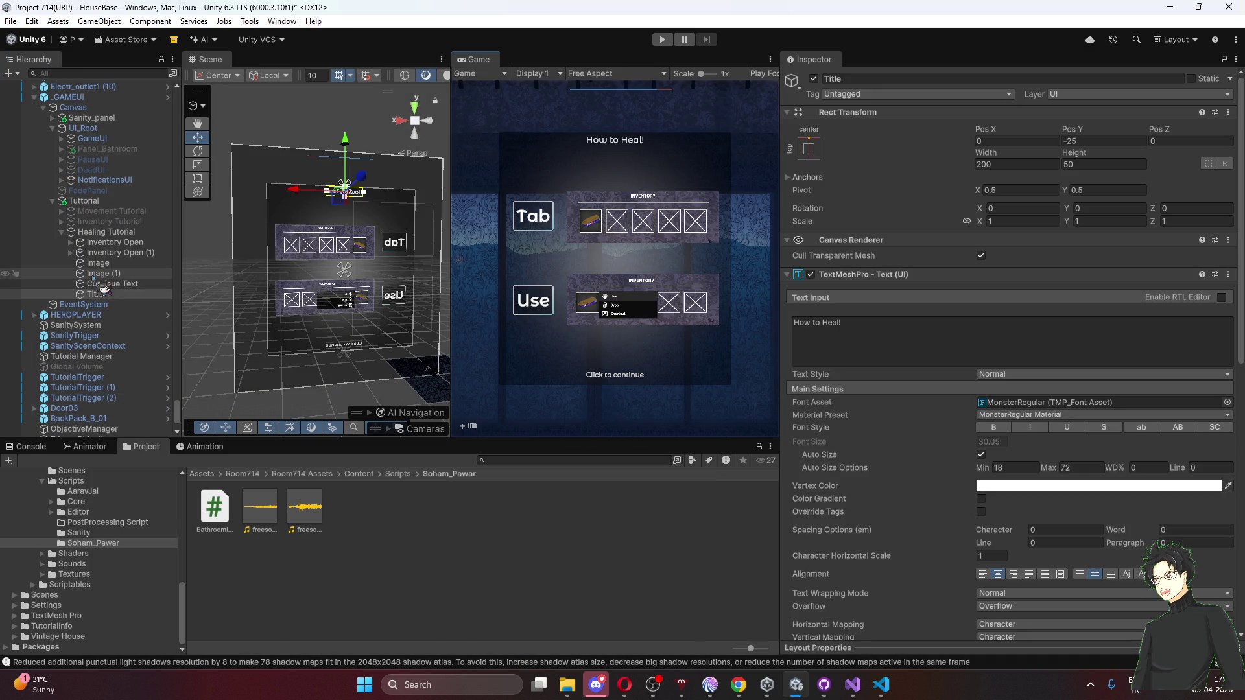
Change the animation type of Image and Image (1) from Float to Pulse.
{"action": "left_click", "coordinate": [108, 253]}
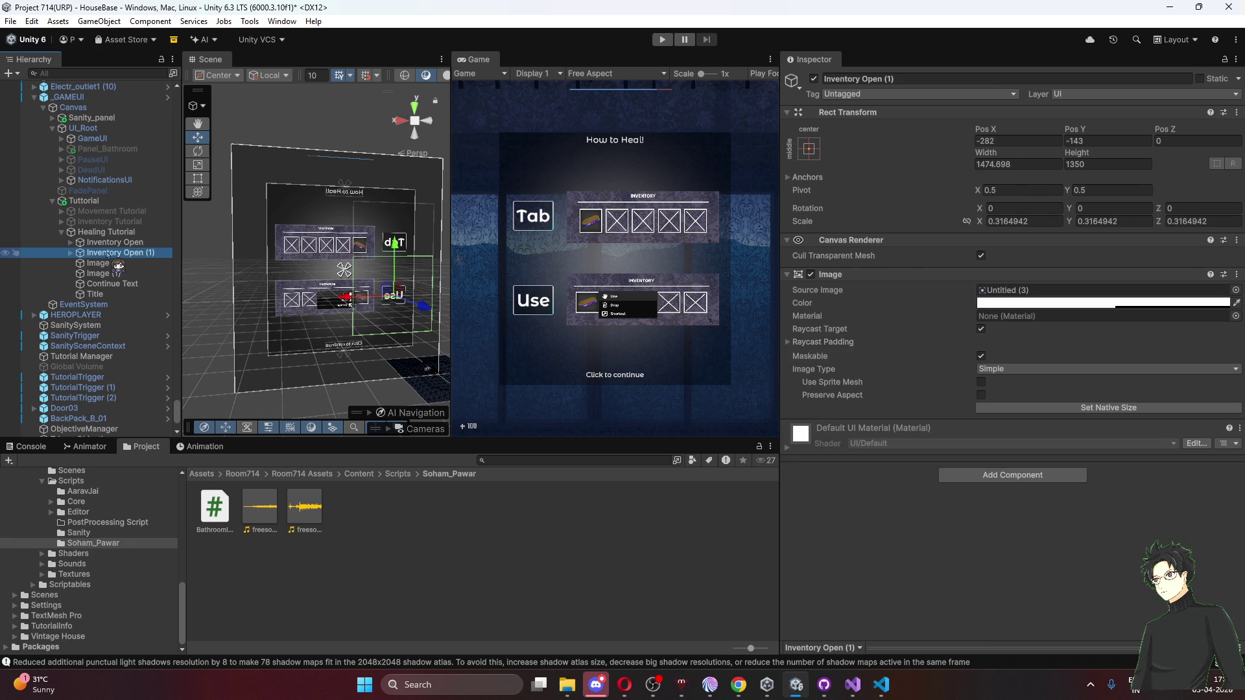
{"action": "left_click", "coordinate": [100, 264]}
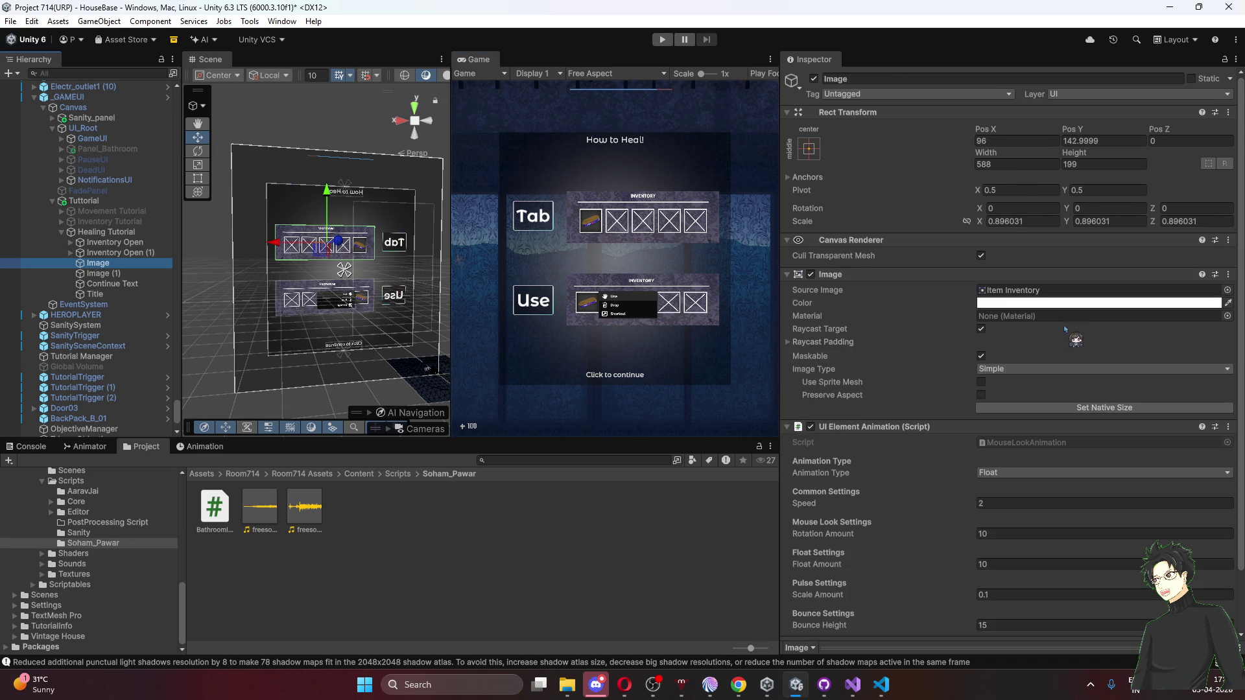
{"action": "scroll", "coordinate": [951, 311], "scroll_direction": "down", "scroll_amount": 2}
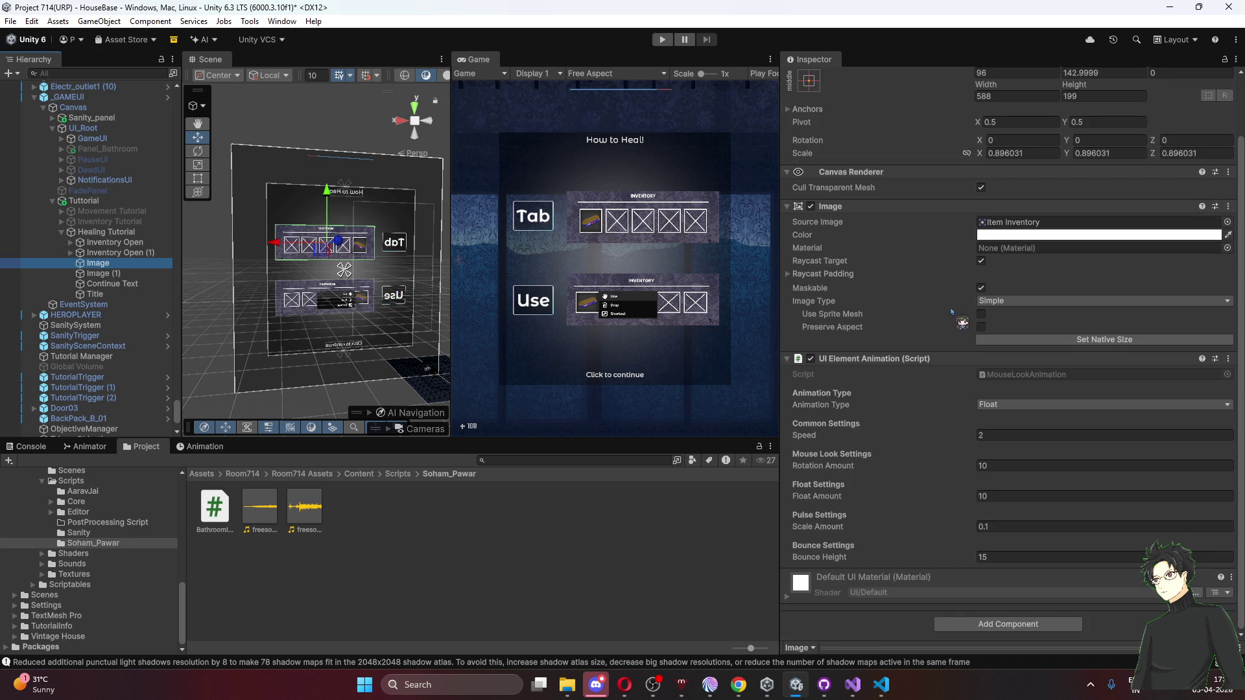
{"action": "left_click", "coordinate": [1031, 404]}
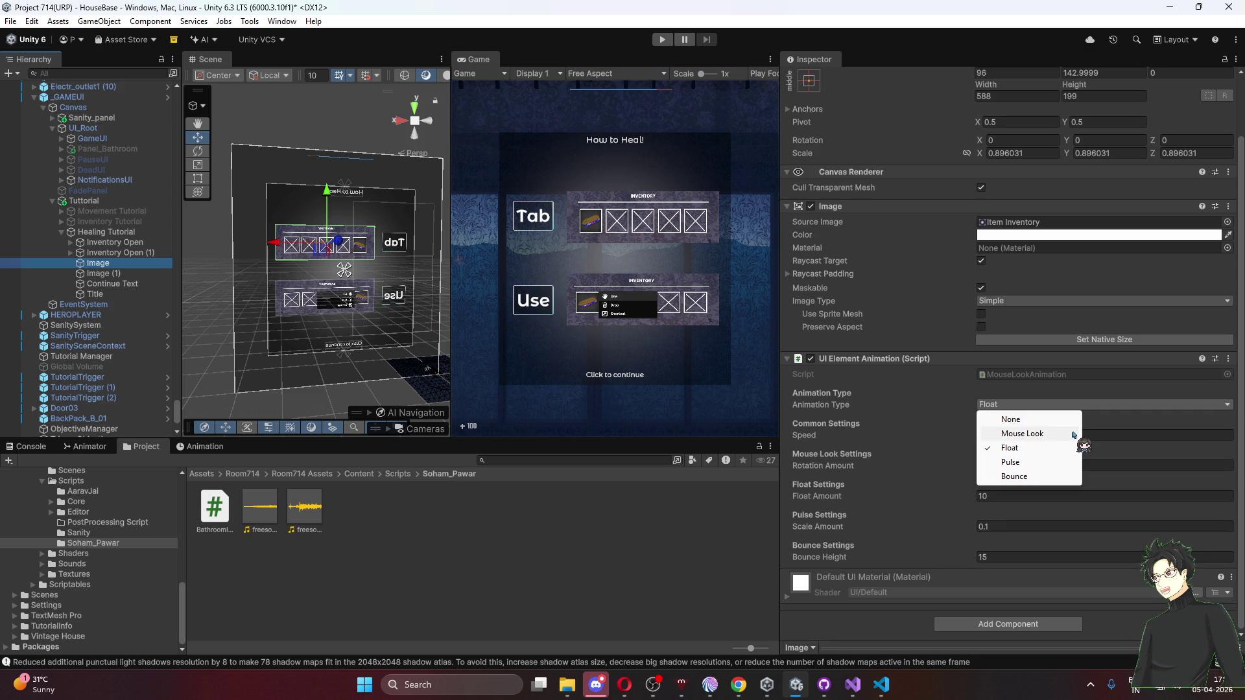
{"action": "left_click", "coordinate": [1020, 461]}
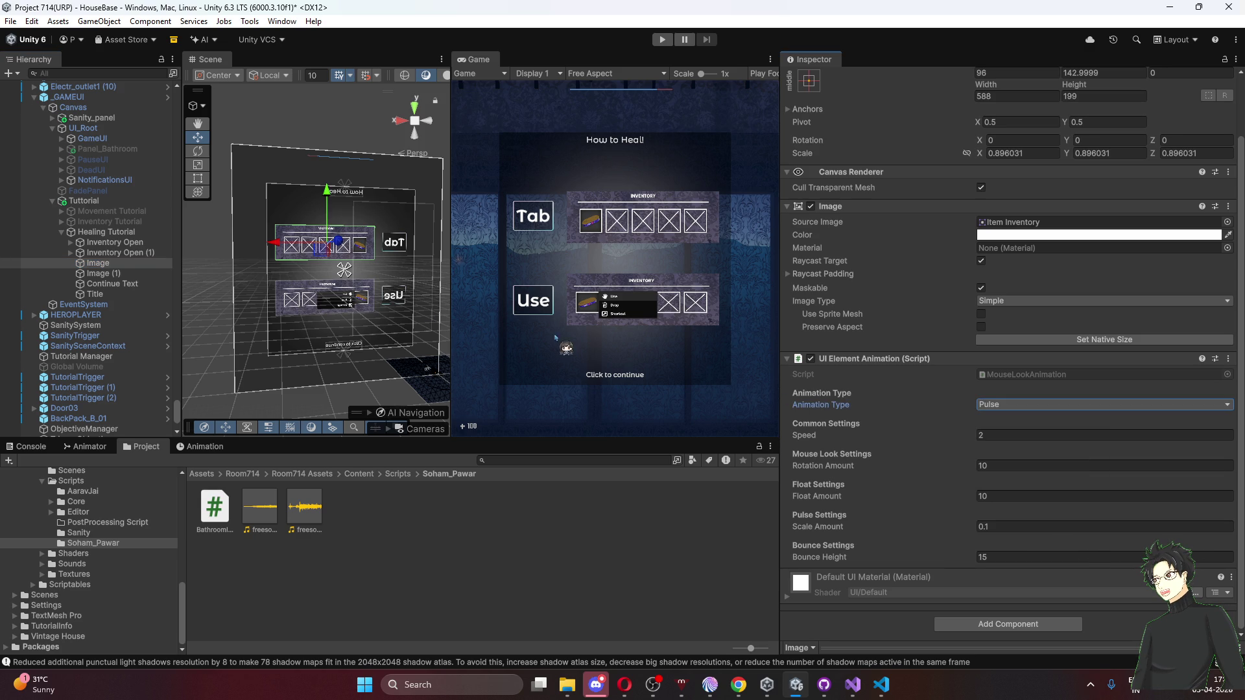
{"action": "left_click", "coordinate": [98, 272]}
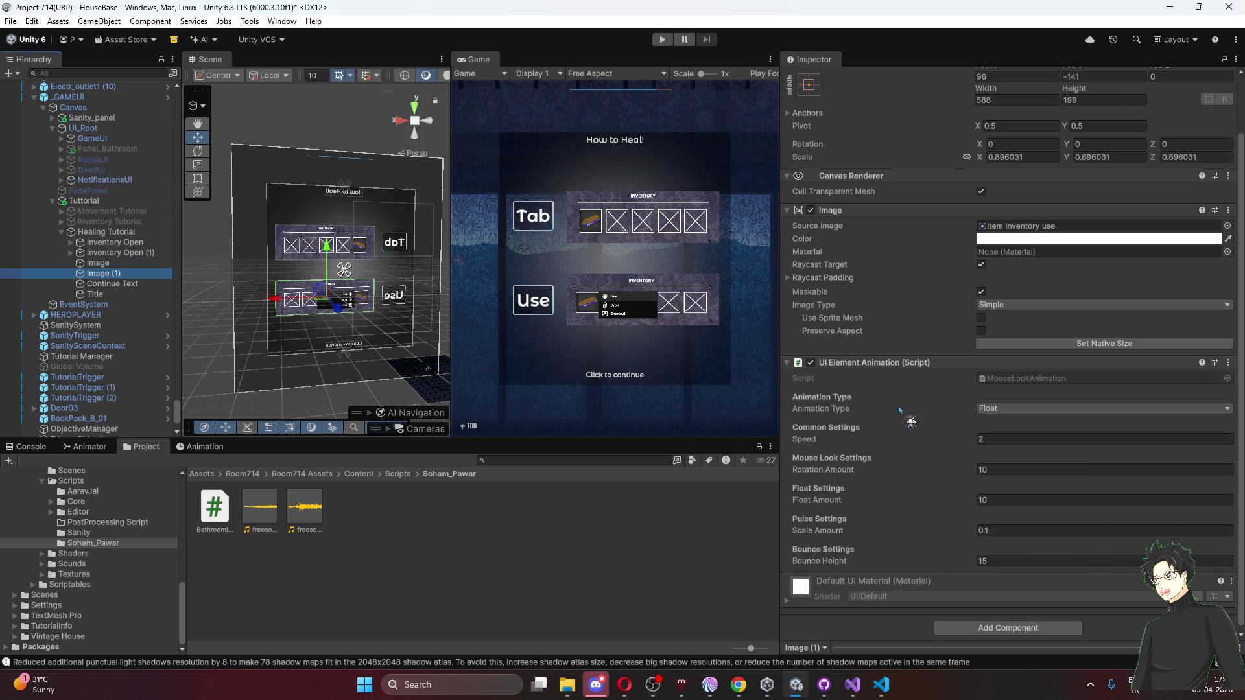
{"action": "left_click", "coordinate": [1029, 408]}
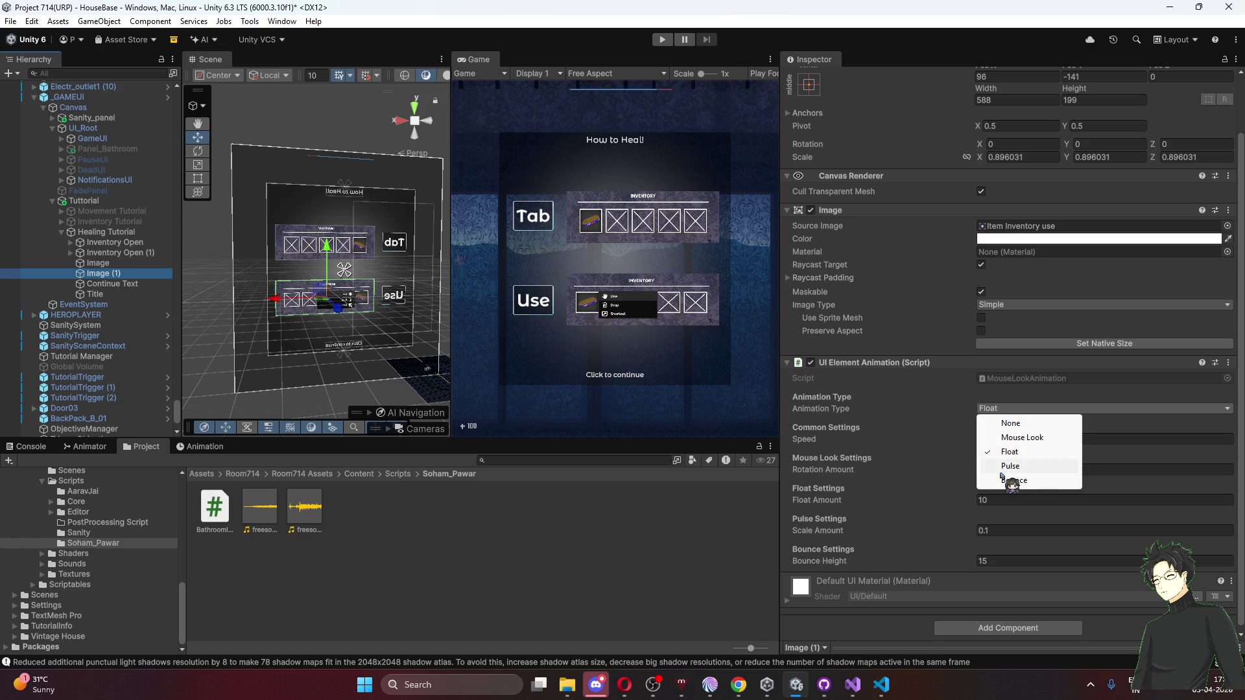
{"action": "left_click", "coordinate": [1011, 465]}
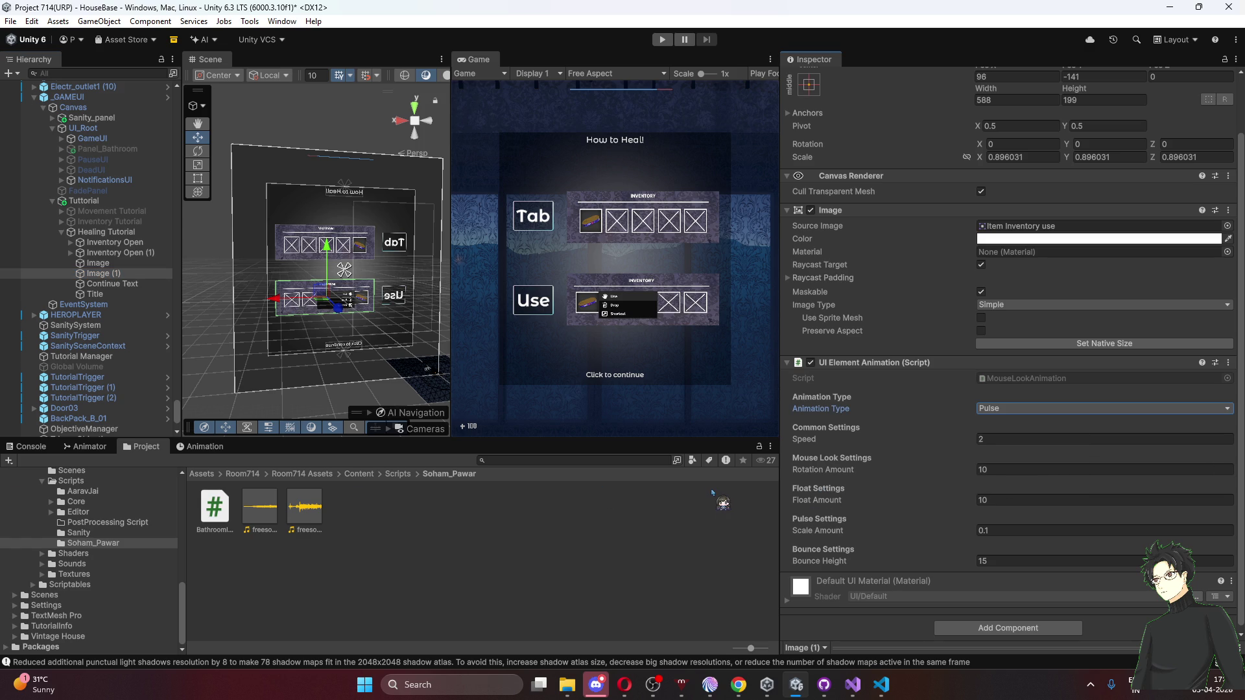
{"action": "left_click", "coordinate": [120, 253]}
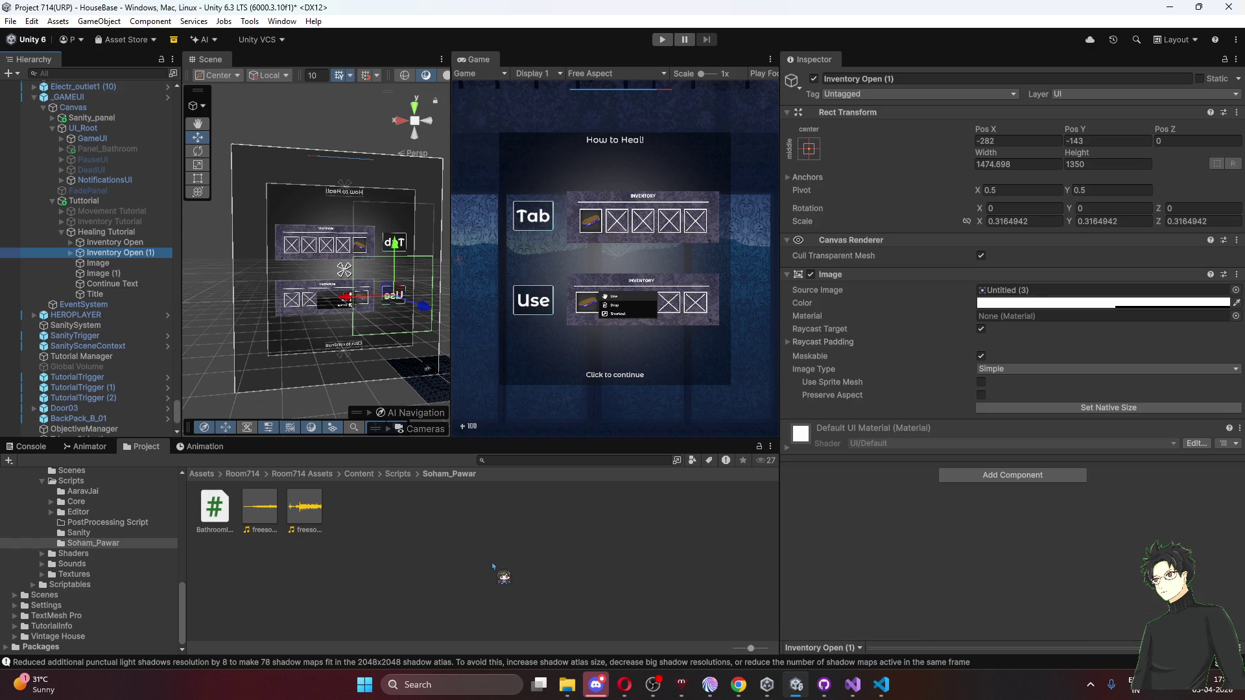
Expand Inventory Open (1) and check the Key Pulse Animation on its Tab child.
{"action": "left_click", "coordinate": [72, 252]}
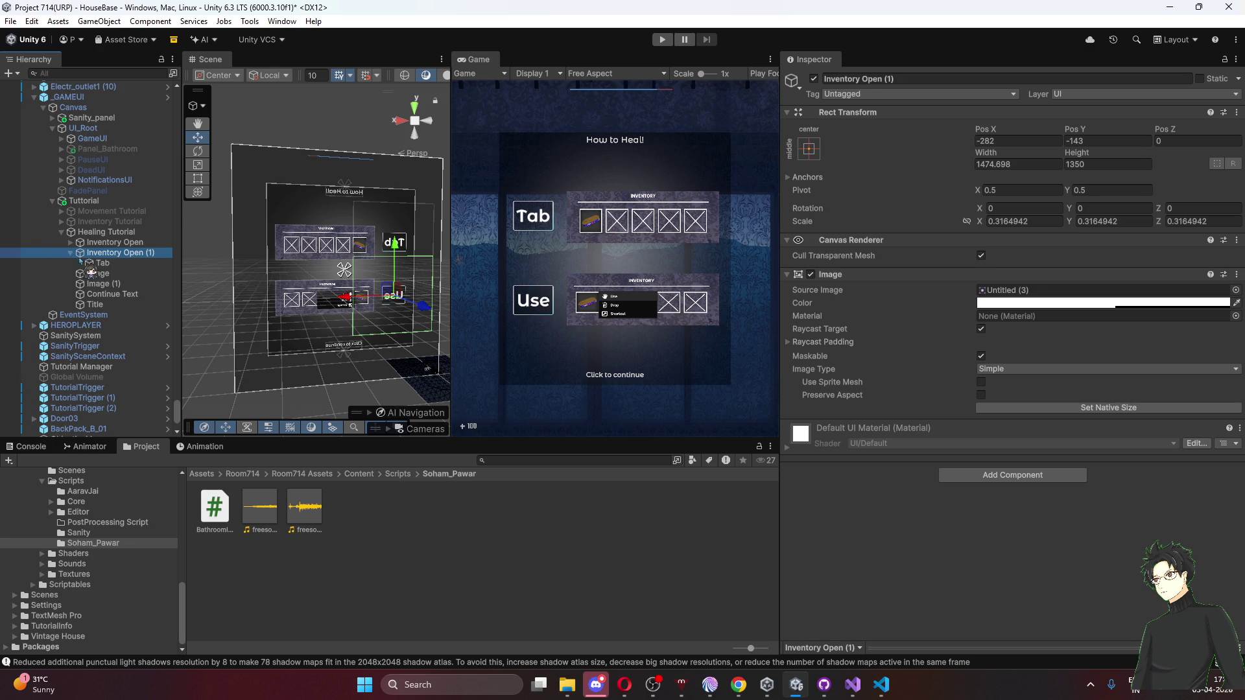
{"action": "left_click", "coordinate": [101, 263]}
{"action": "scroll", "coordinate": [911, 579], "scroll_direction": "down", "scroll_amount": 5}
{"action": "scroll", "coordinate": [916, 575], "scroll_direction": "up", "scroll_amount": 5}
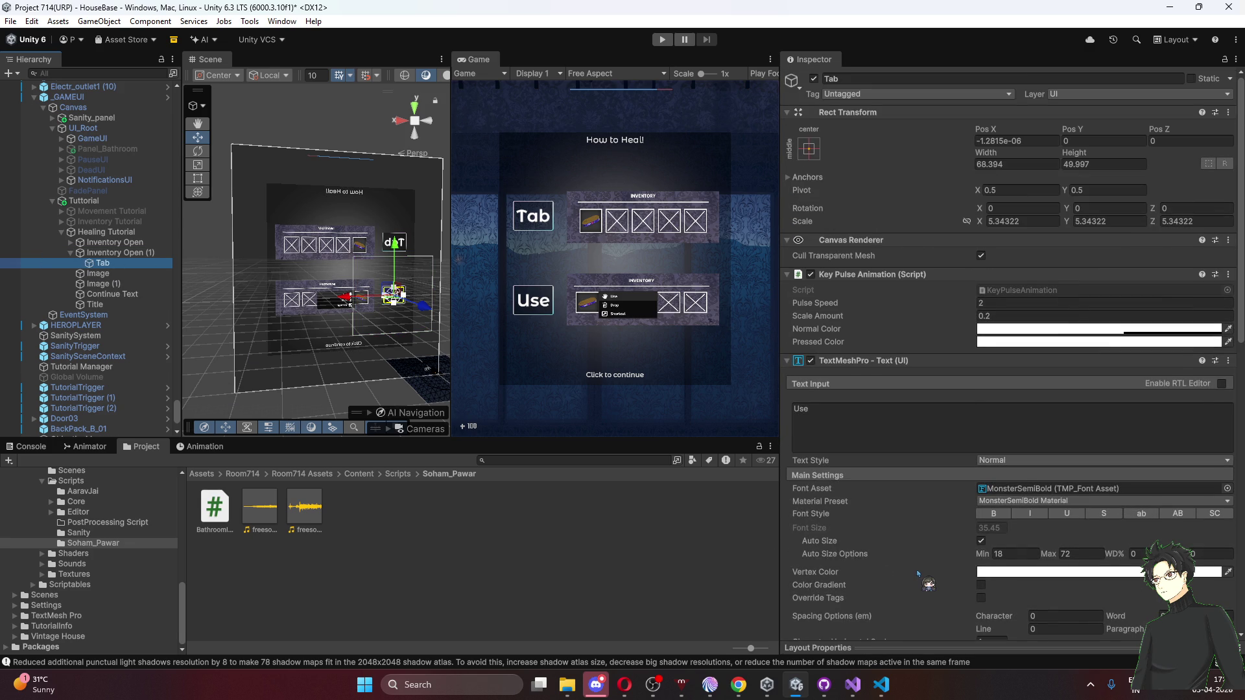
{"action": "left_click", "coordinate": [624, 575]}
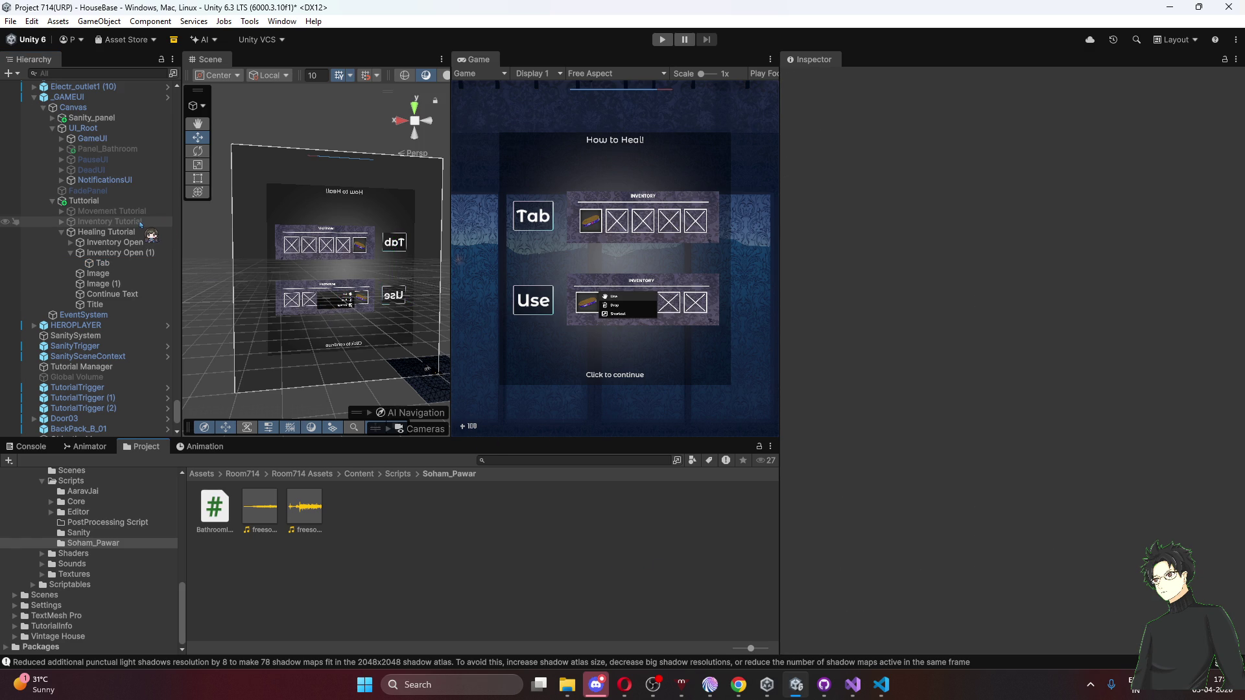
Preview the How to Heal! screen full-size, then deactivate the Healing Tutorial panel.
{"action": "double_click", "coordinate": [478, 59]}
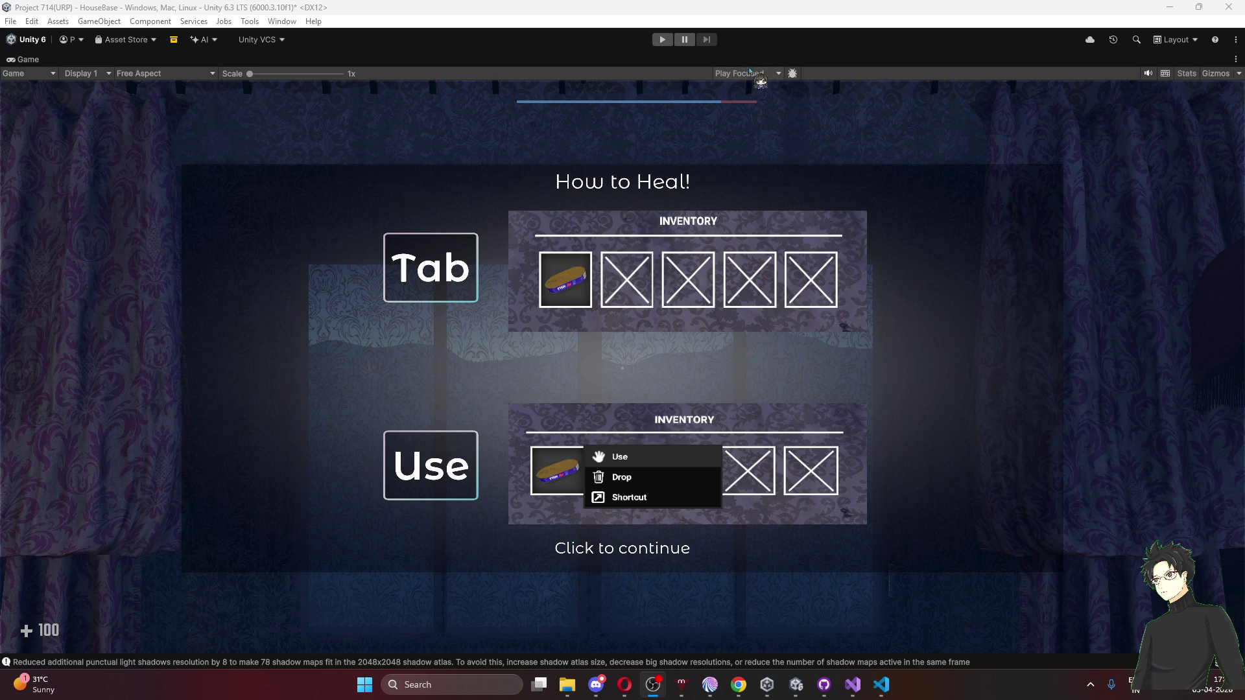
{"action": "double_click", "coordinate": [26, 60]}
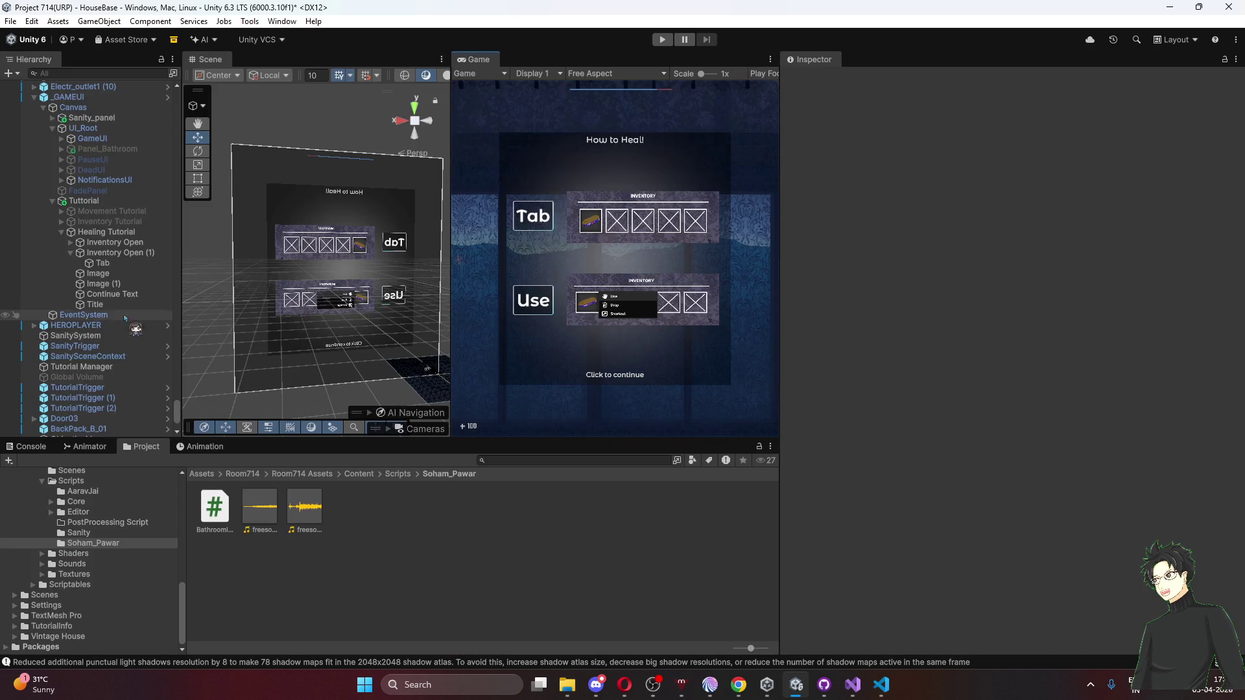
{"action": "left_click", "coordinate": [95, 232]}
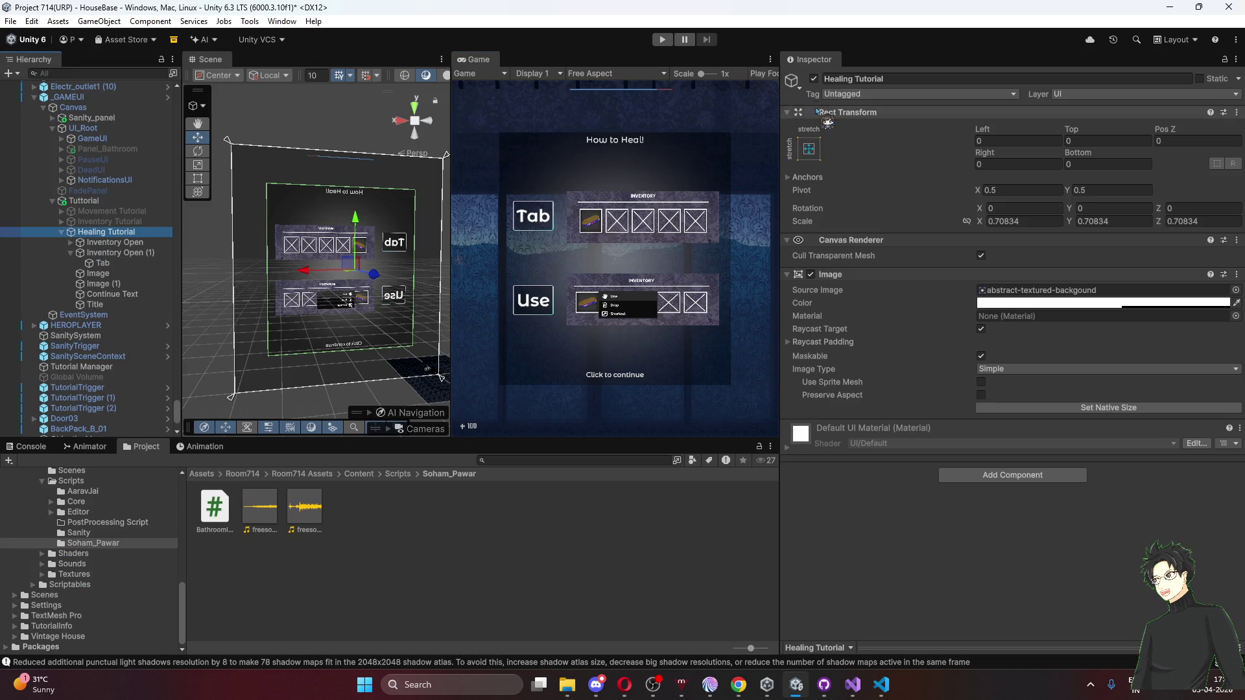
{"action": "left_click", "coordinate": [807, 74]}
{"action": "left_click", "coordinate": [595, 537]}
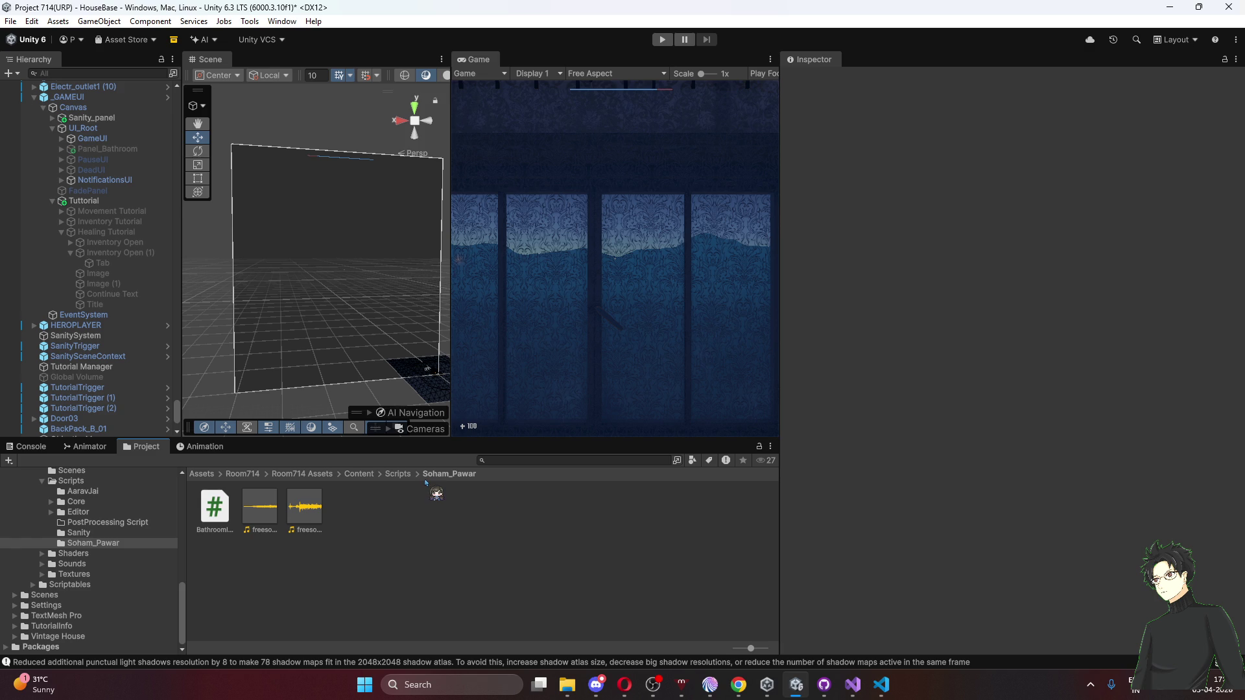